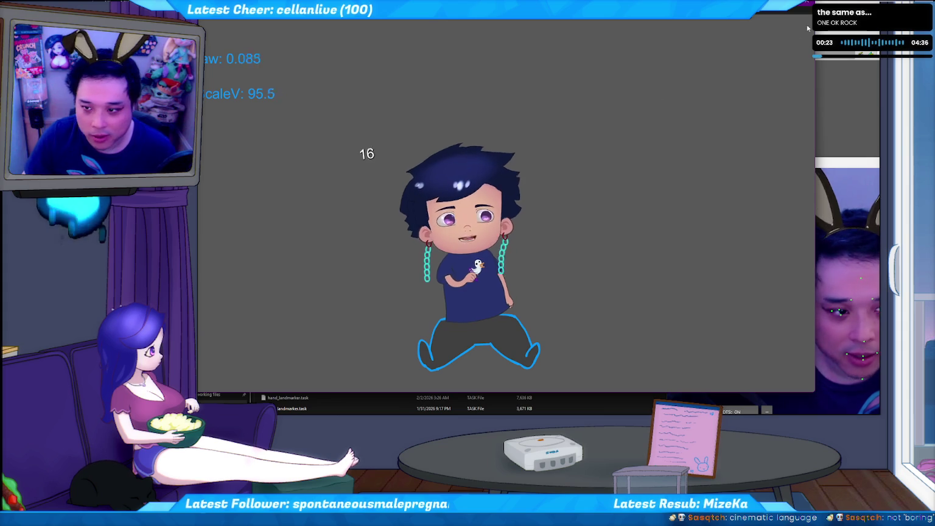
Close and relaunch the Flash Player avatar preview to recheck the tracked puppet.
key(ctrl+w)
key(Return)
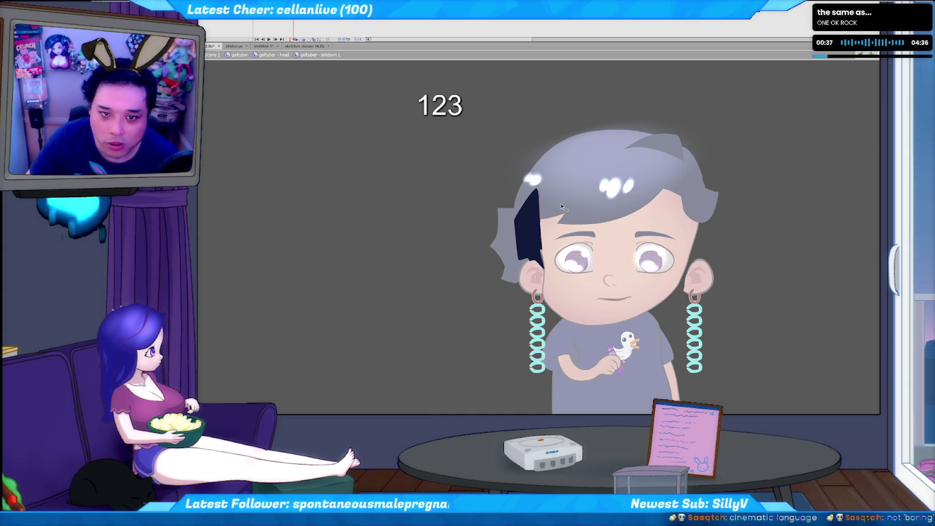
Step through the head frames, select and deselect the dark sideburn, then switch to File Explorer.
key(period)
key(period)
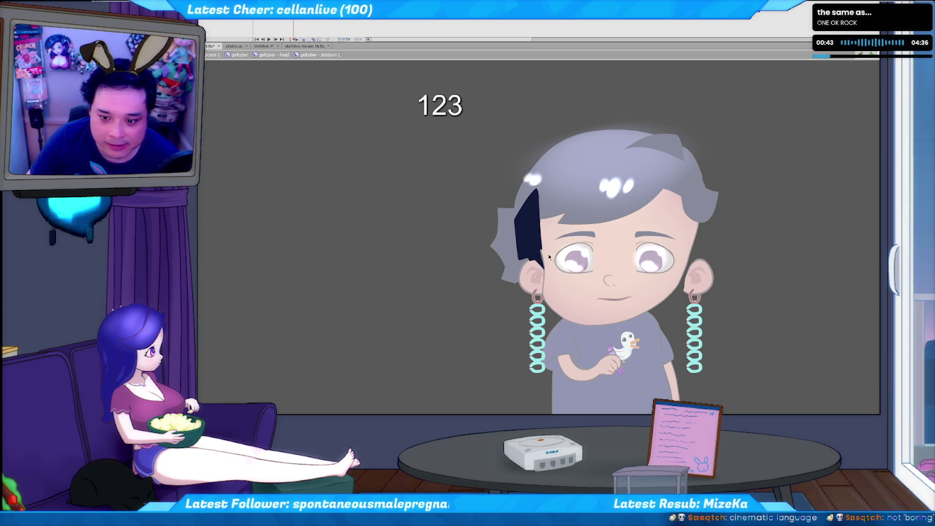
key(comma)
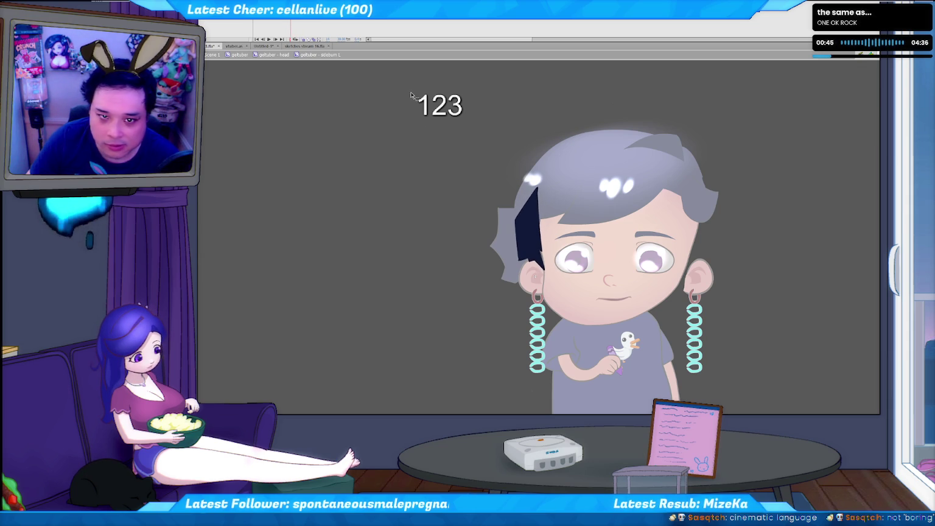
key(ctrl+a)
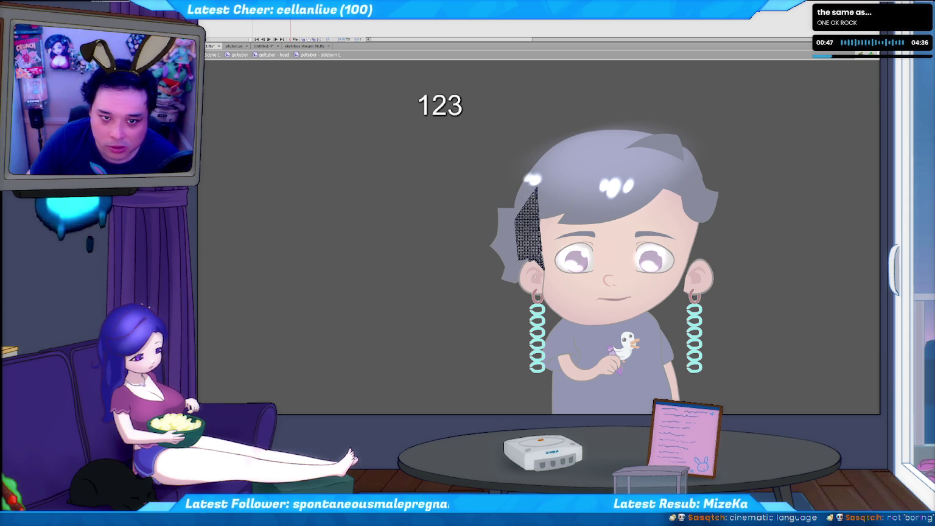
click(369, 164)
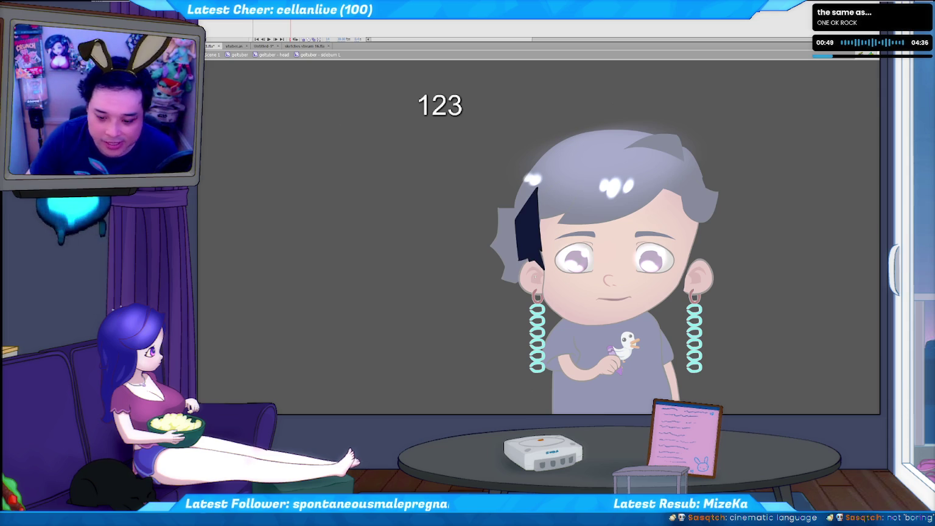
key(alt+Tab)
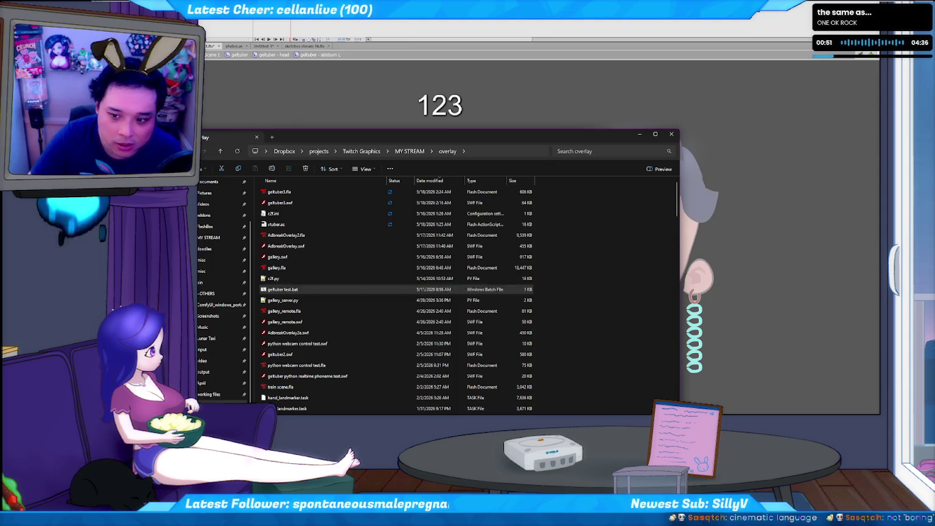
Run geltuber test.bat from the overlay folder and allow Flash Player network access.
key(alt+Tab)
key(Return)
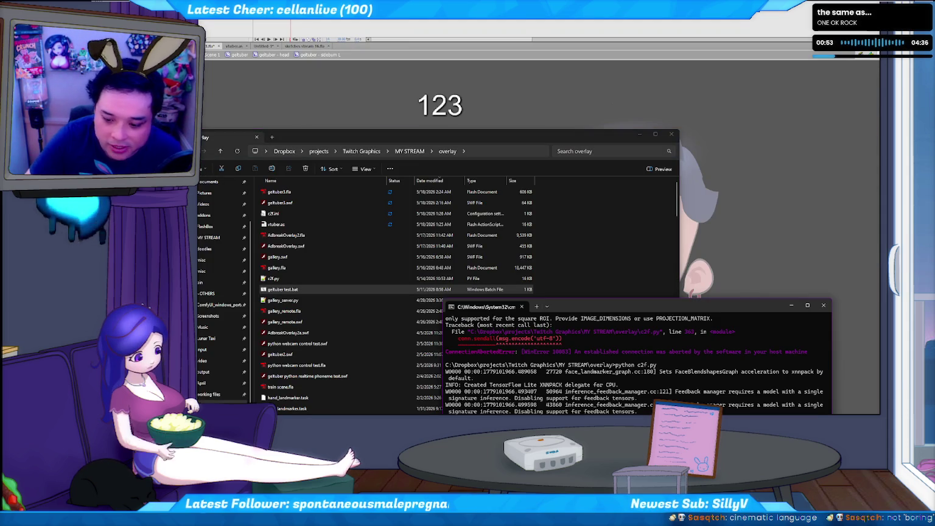
key(alt+Tab)
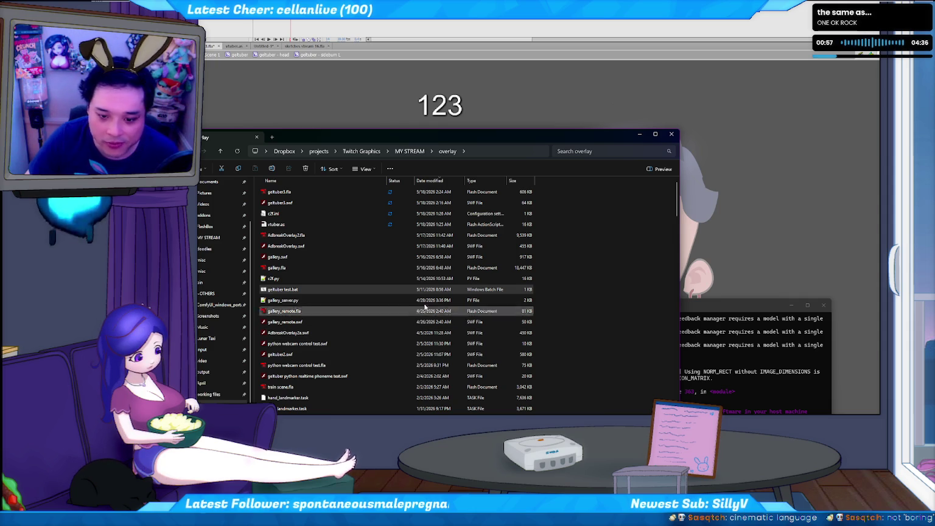
double_click(355, 289)
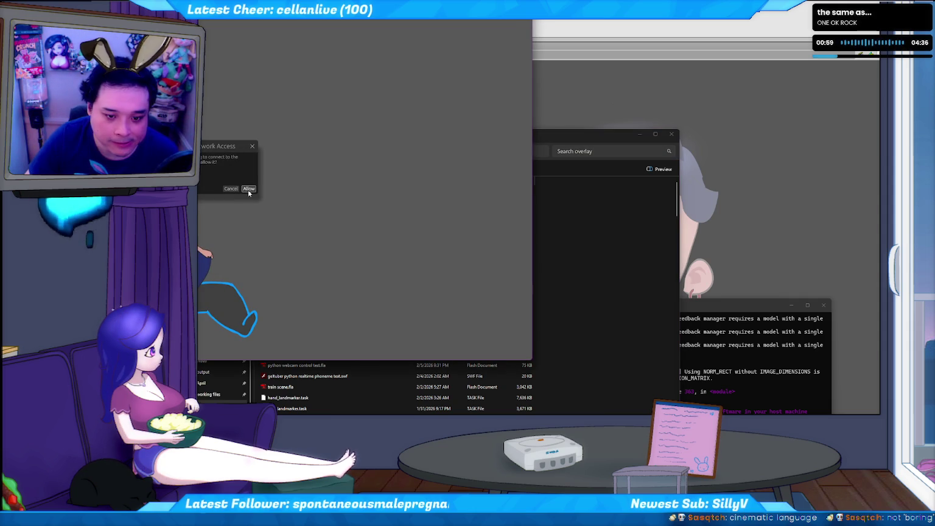
click(248, 189)
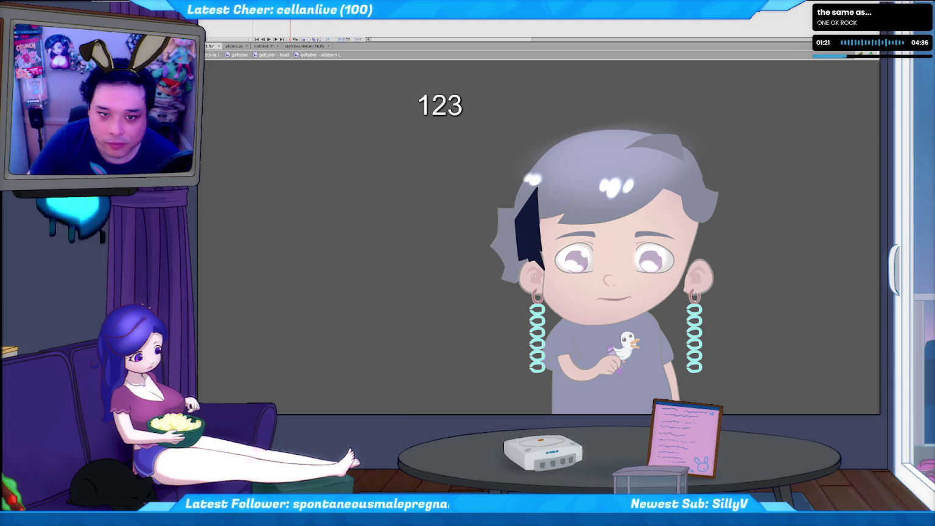
Zoom in on the dark sideburn beside the face and select it to inspect its shape.
click(528, 225)
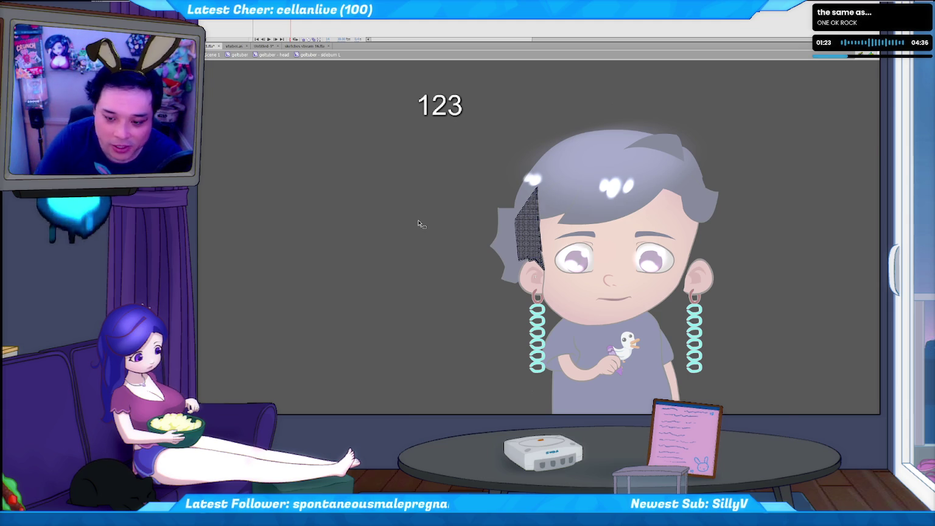
key(ctrl+equal)
click(419, 223)
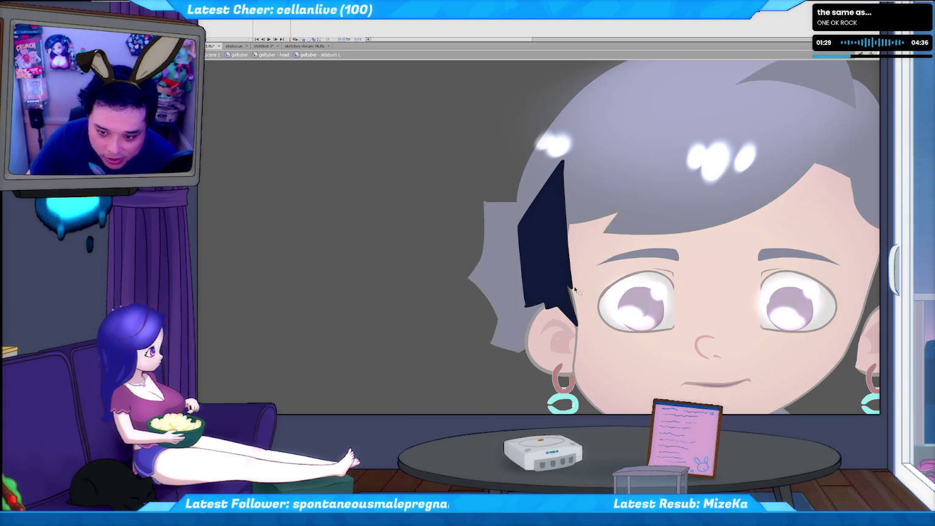
click(557, 339)
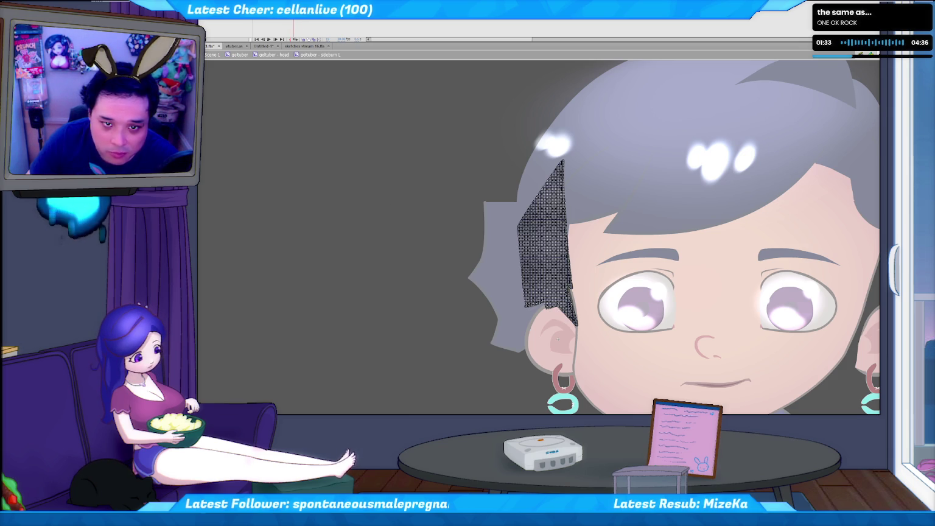
key(Escape)
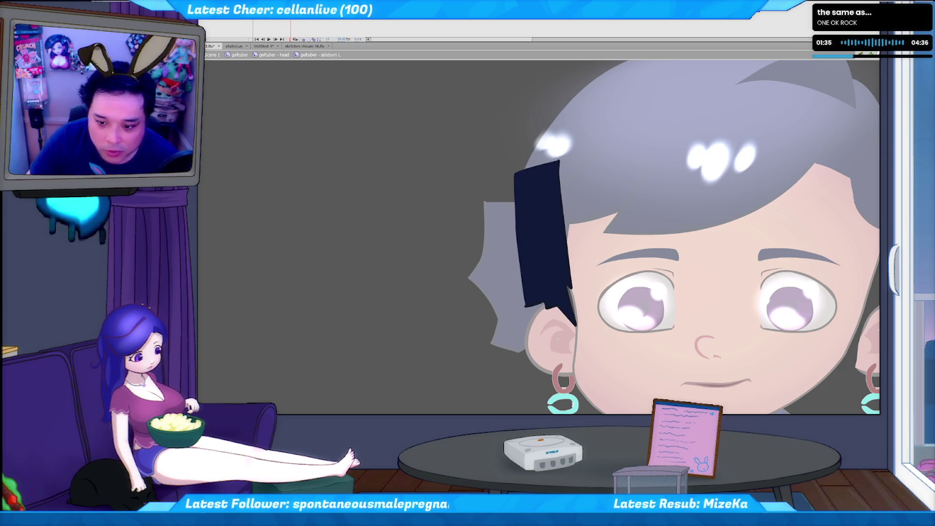
click(558, 339)
key(Escape)
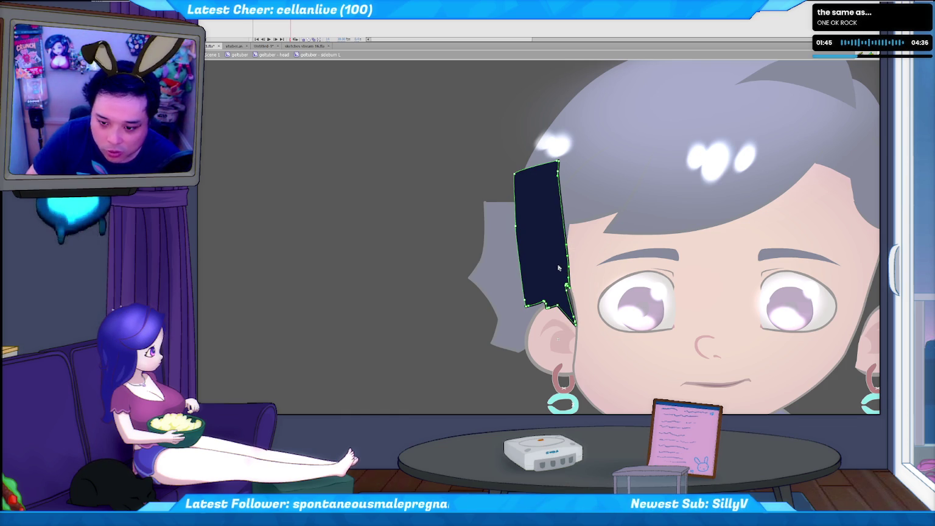
Play the timeline and show the sideburn's outline anchor points.
key(Return)
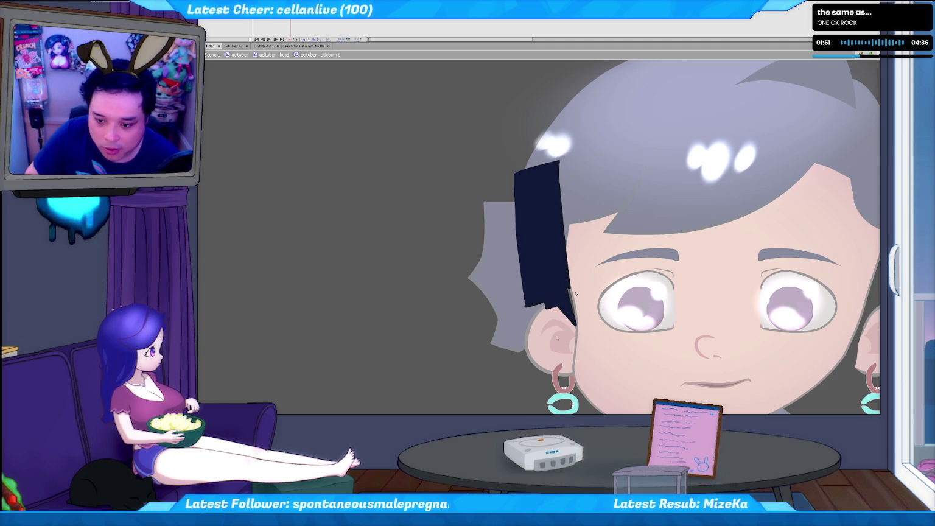
click(527, 186)
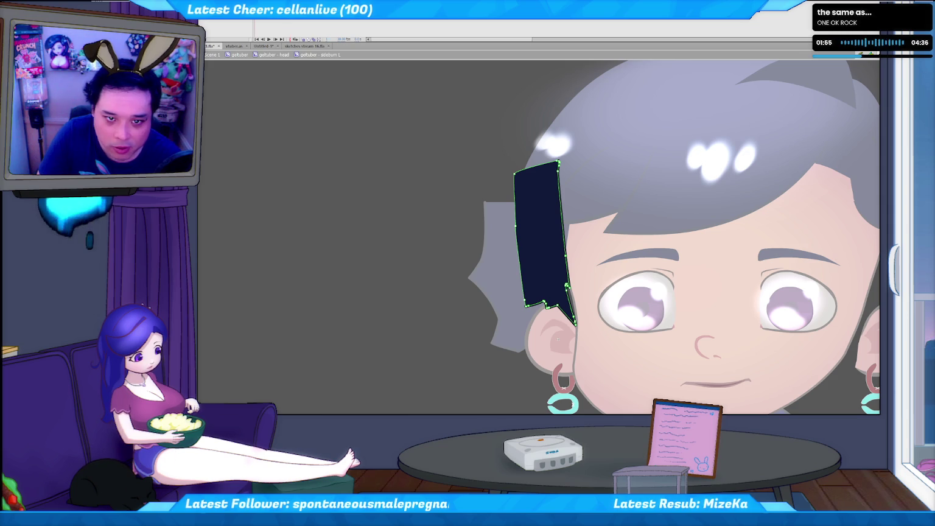
key(Escape)
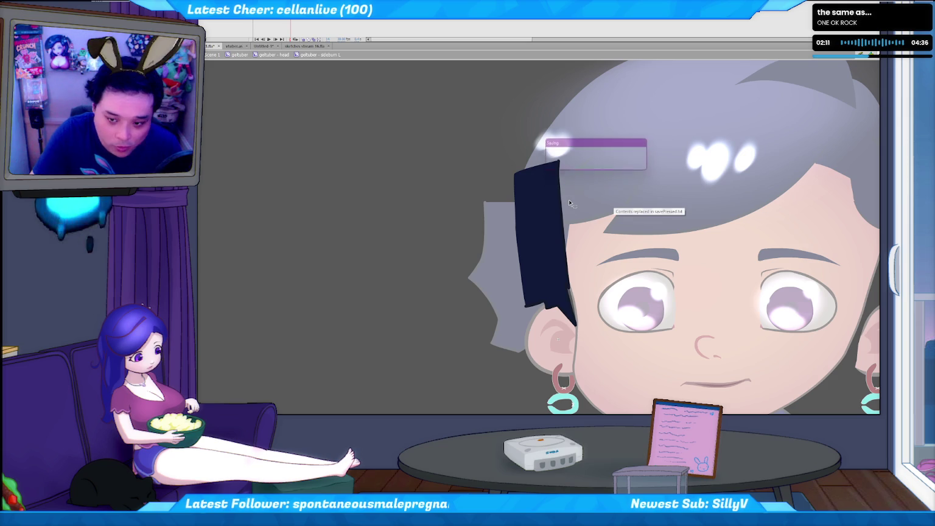
key(alt+Tab)
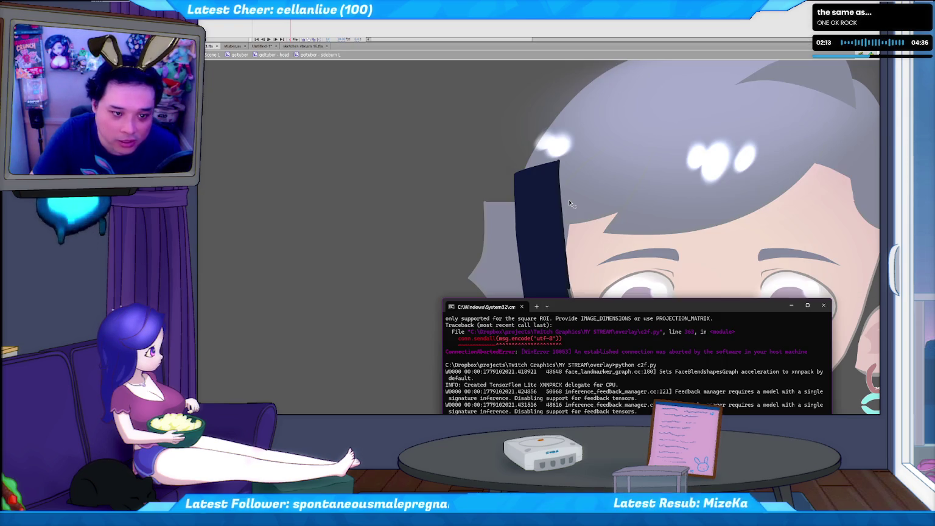
Test the live avatar's head turns in Flash Player, then close it and return to Flash CS6.
key(alt+Tab)
key(alt+Tab)
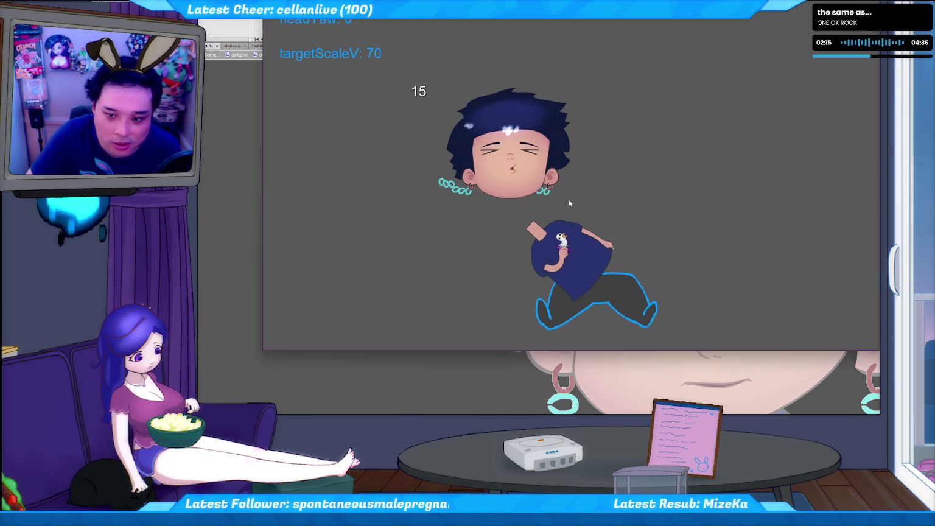
key(alt+Tab)
key(alt+Tab)
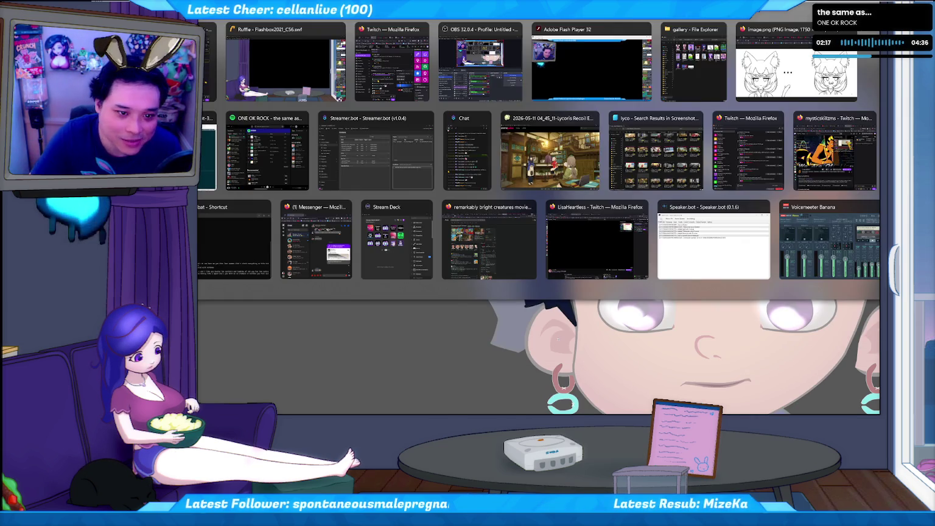
key(alt+Tab)
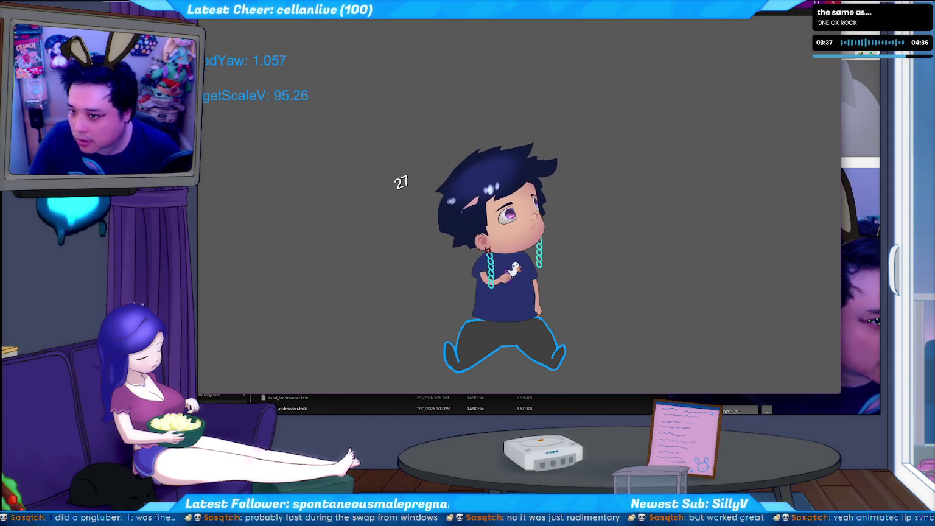
key(alt+F4)
click(368, 108)
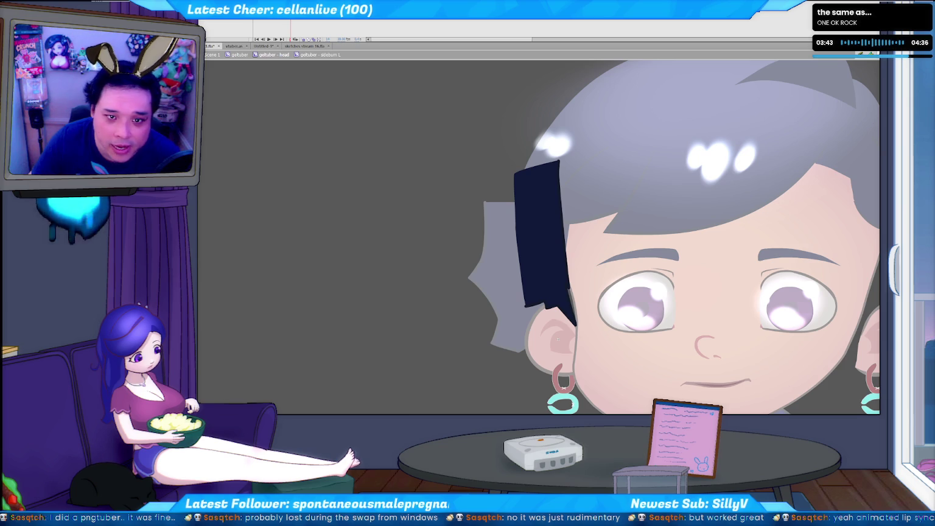
Compare the sideburn shape across head frames, then draw a straight line at its top.
key(period)
key(period)
key(period)
key(period)
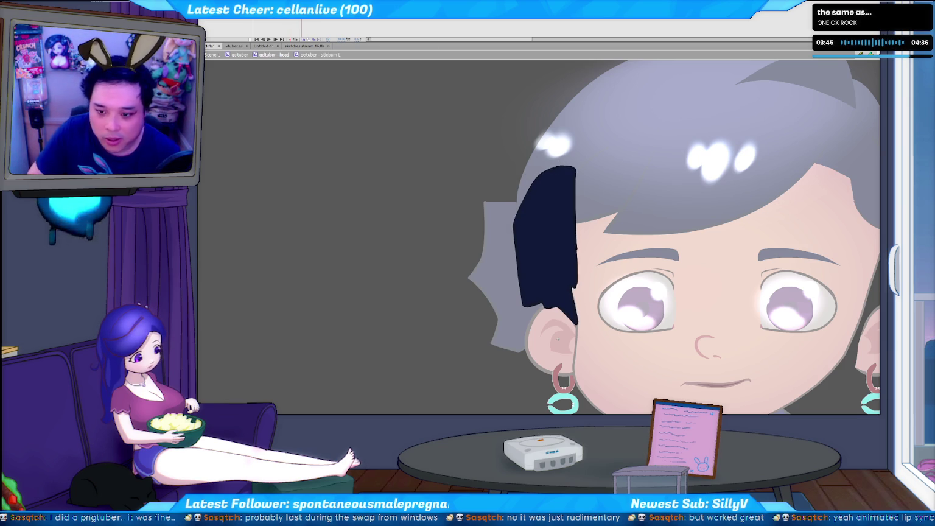
key(period)
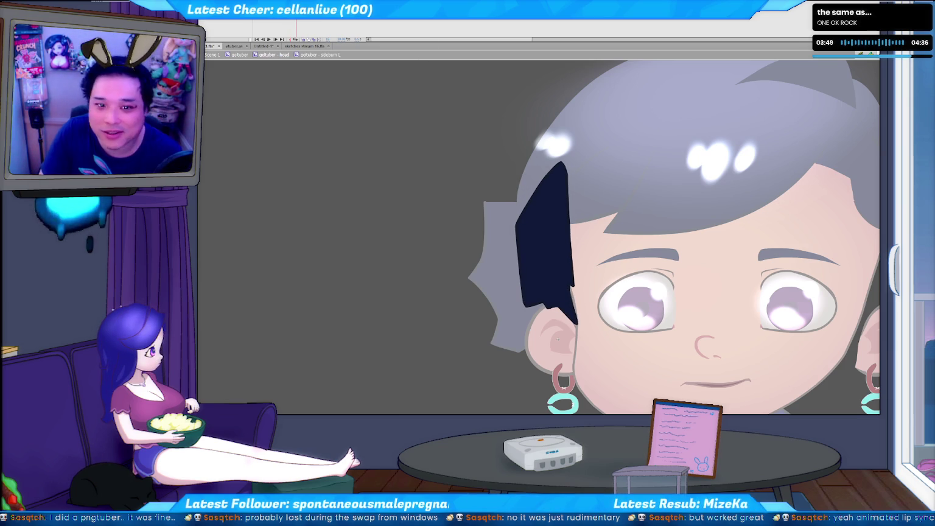
key(ctrl+z)
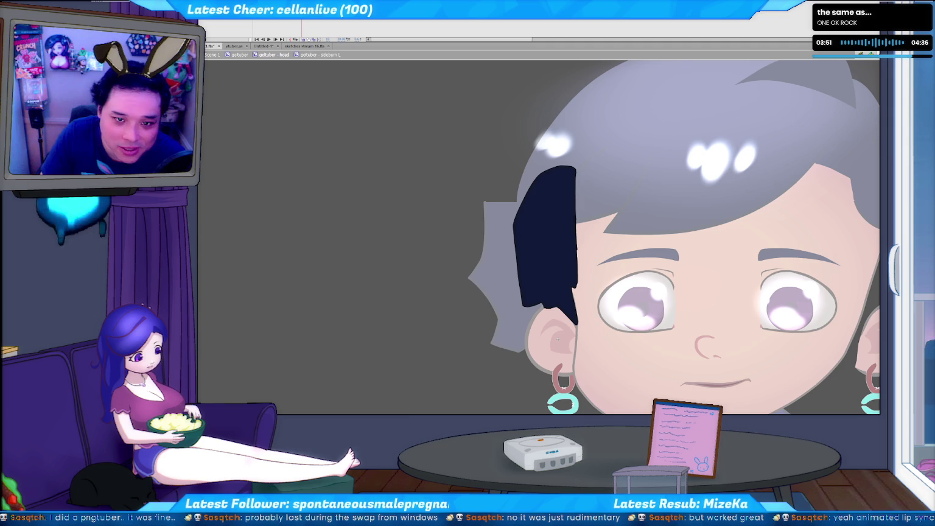
key(period)
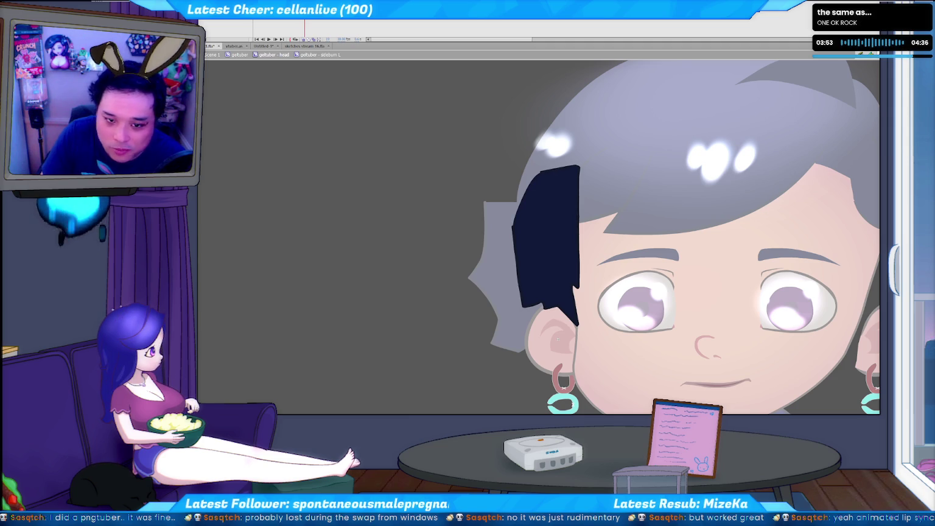
key(comma)
key(comma)
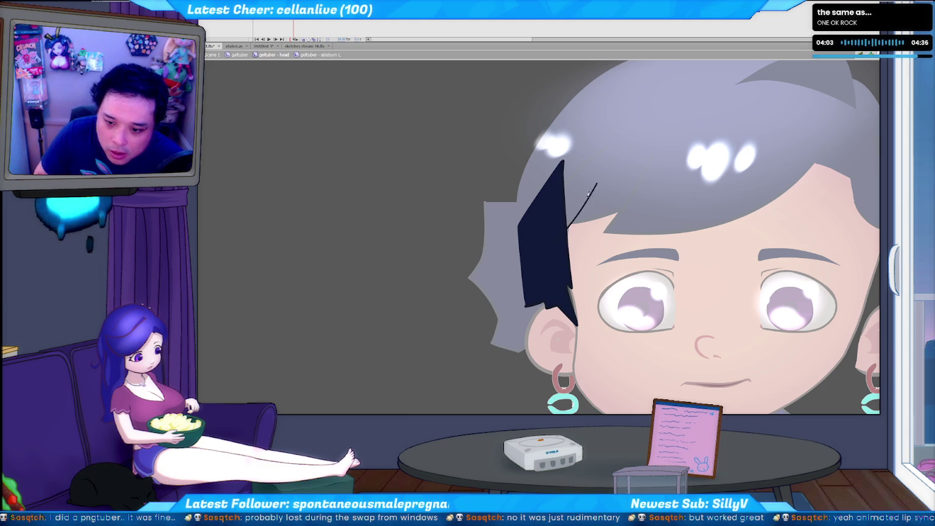
drag(561, 234, 618, 158)
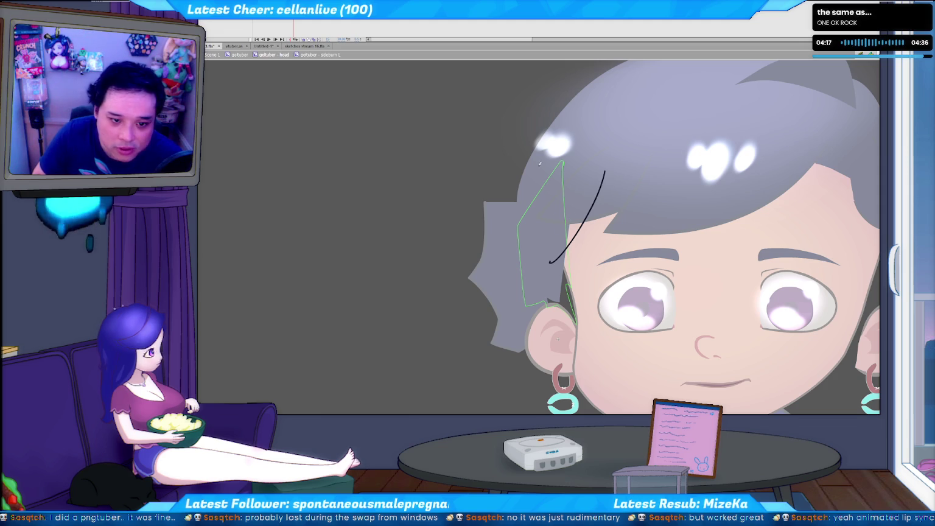
Close off the sideburn triangle with a red line, fill it dark navy, and delete the red strokes.
click(542, 254)
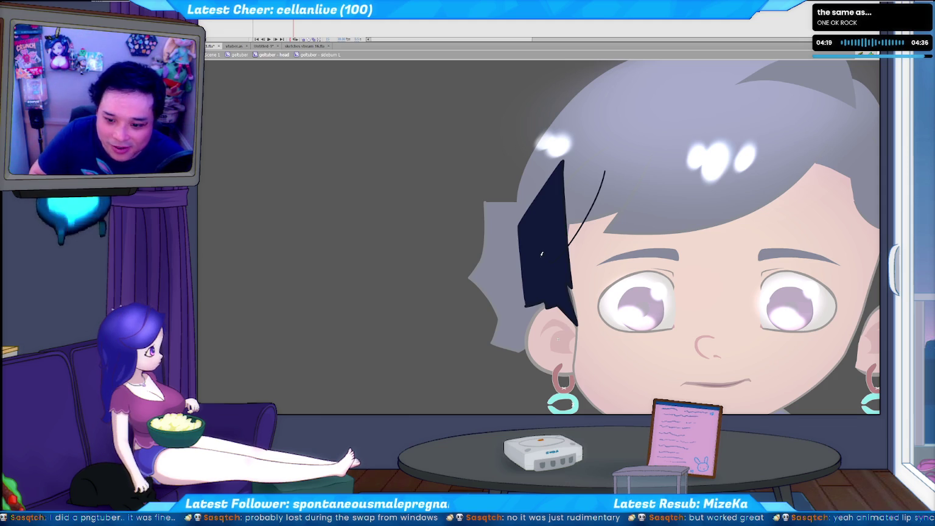
key(ctrl+z)
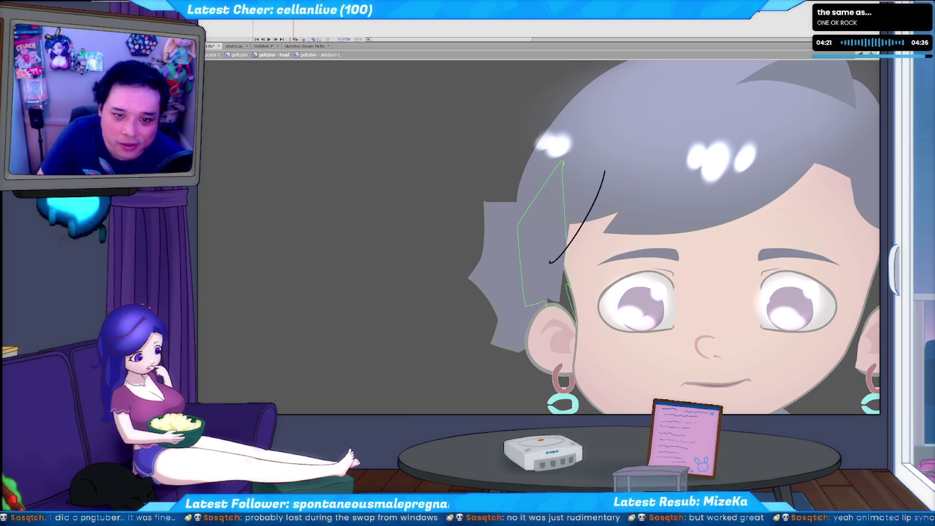
click(586, 207)
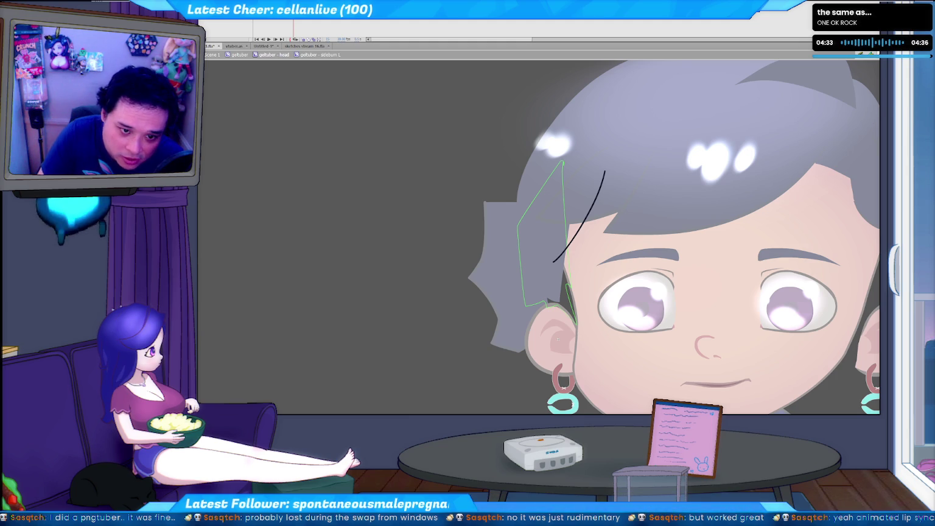
click(236, 77)
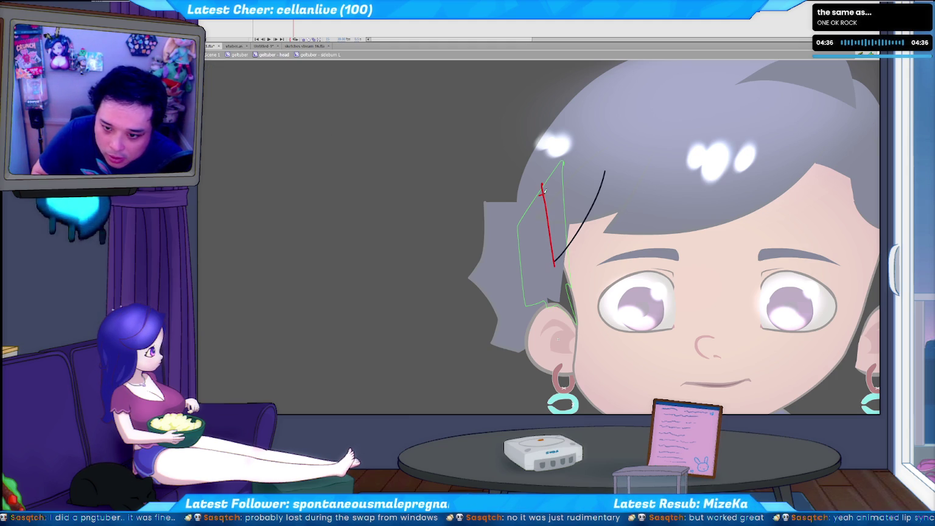
drag(543, 193, 620, 169)
key(k)
click(554, 207)
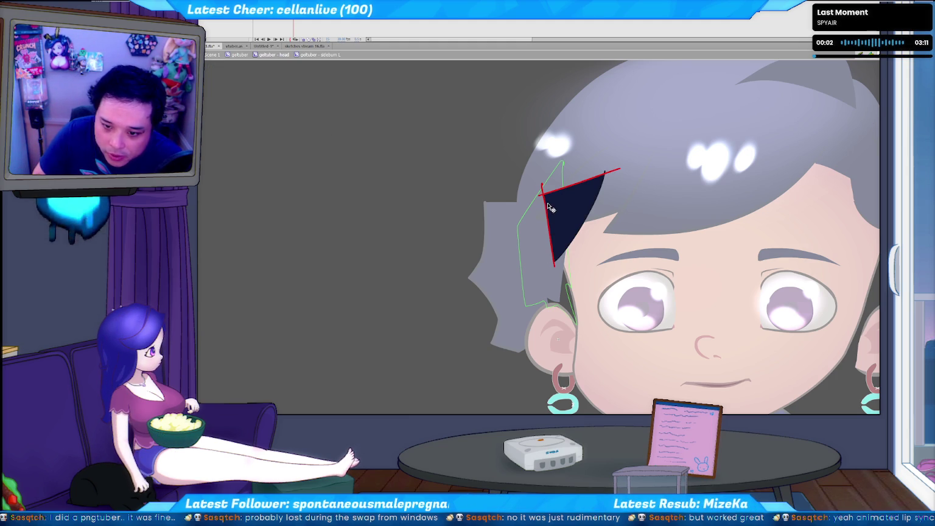
key(Delete)
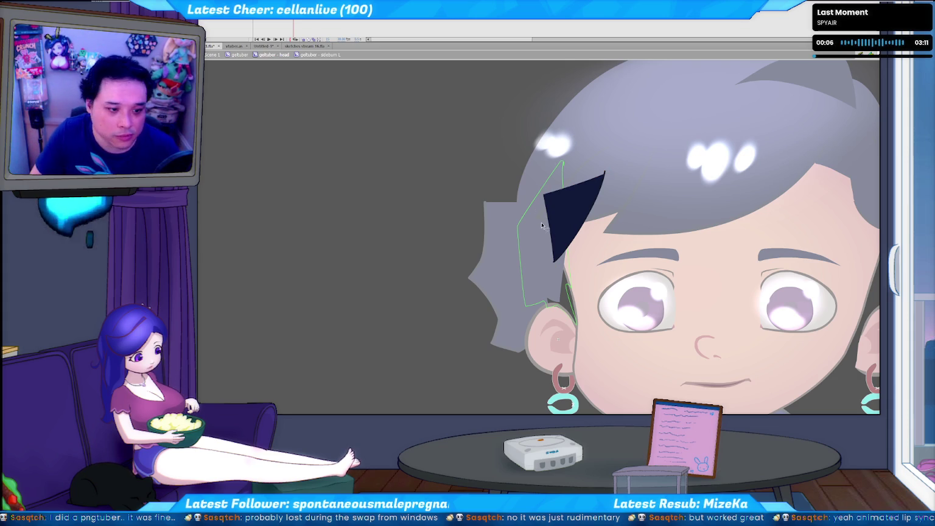
Break apart the dark navy triangle on a later frame and nudge it right.
click(578, 193)
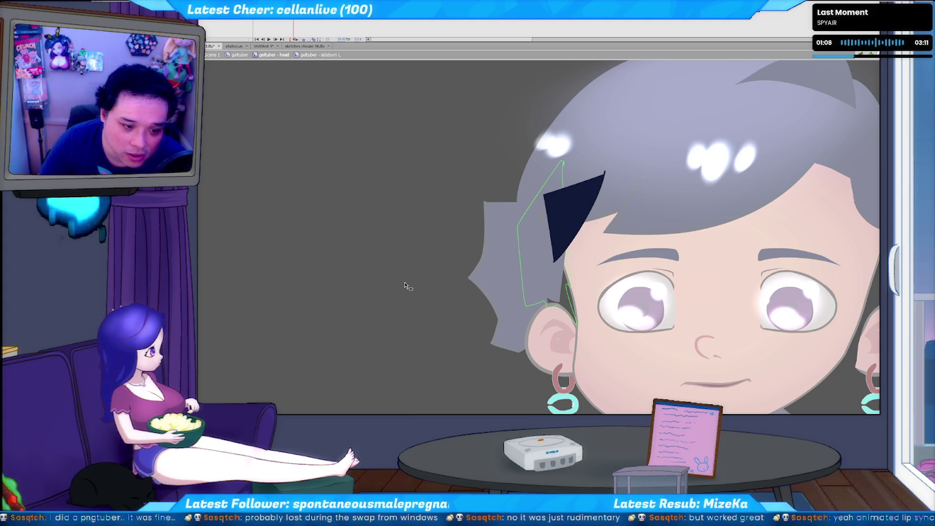
key(Return)
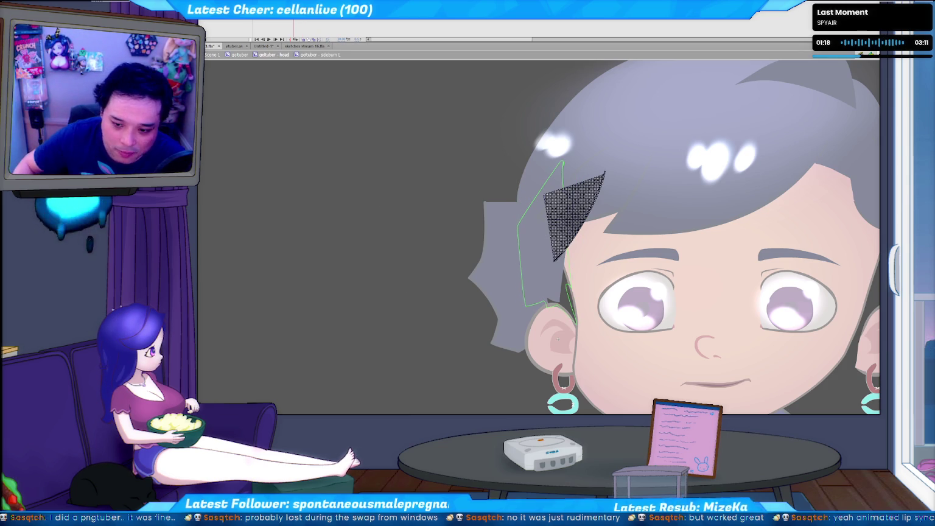
key(Return)
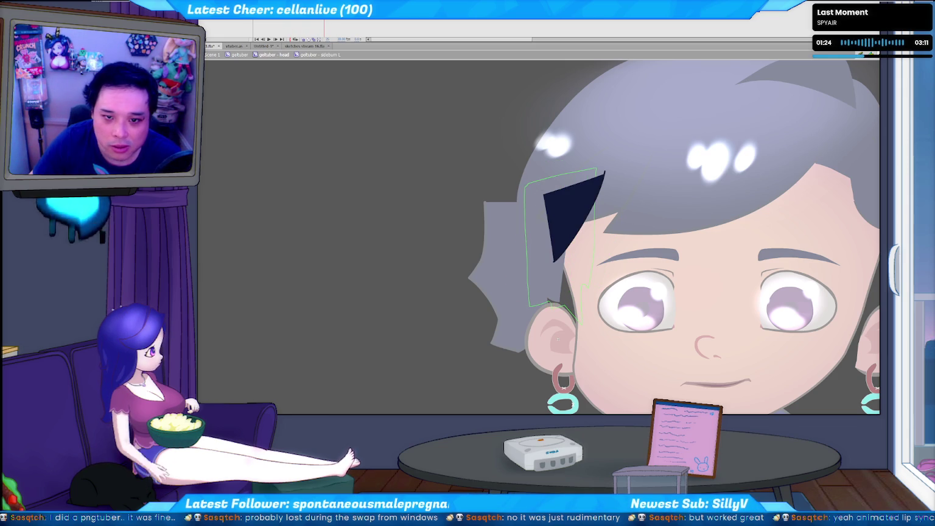
key(ctrl+b)
key(Right)
key(Right)
key(Right)
key(Right)
key(Right)
key(Right)
key(Right)
key(Right)
key(Right)
key(Right)
key(Right)
key(Right)
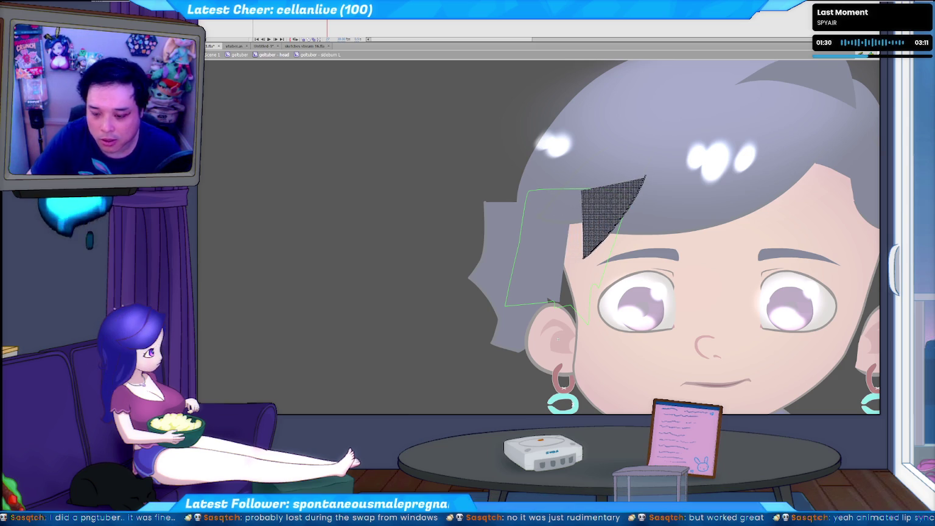
Replay the head animation and export the SWF with Test Movie.
key(comma)
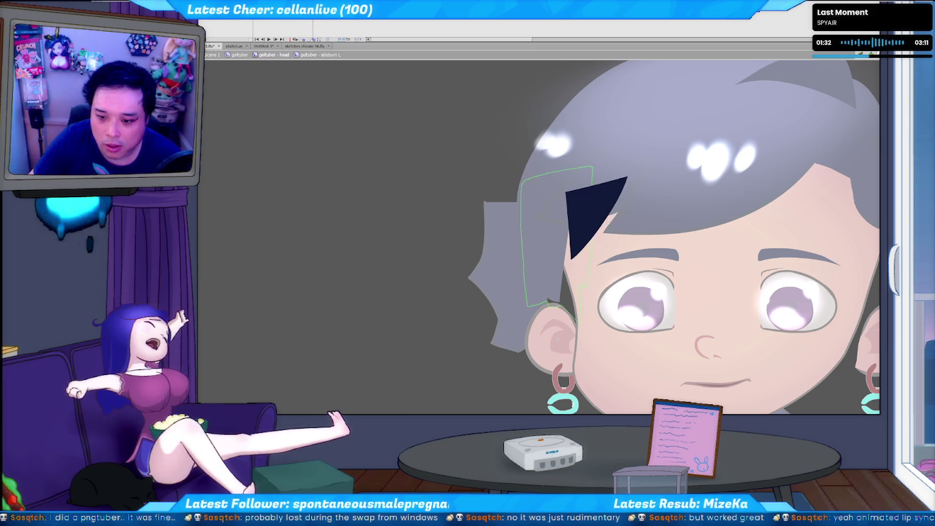
key(Return)
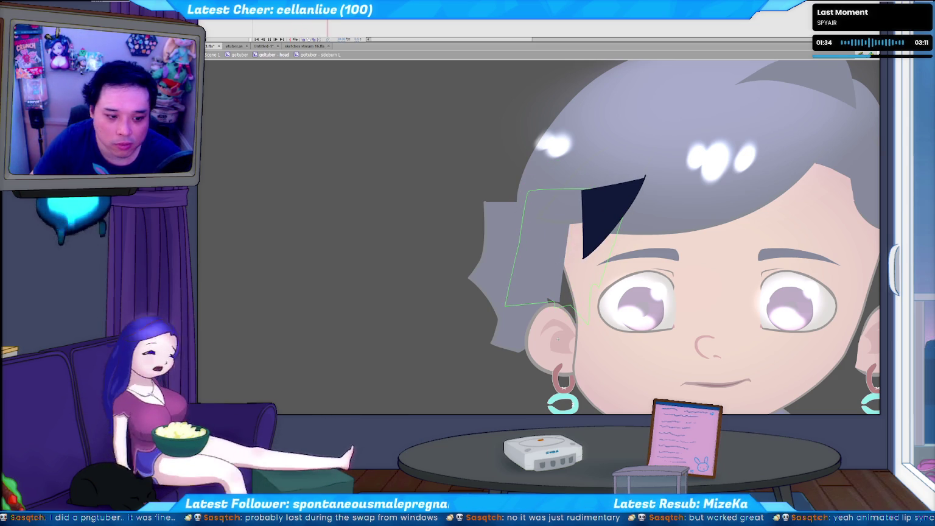
key(ctrl+Return)
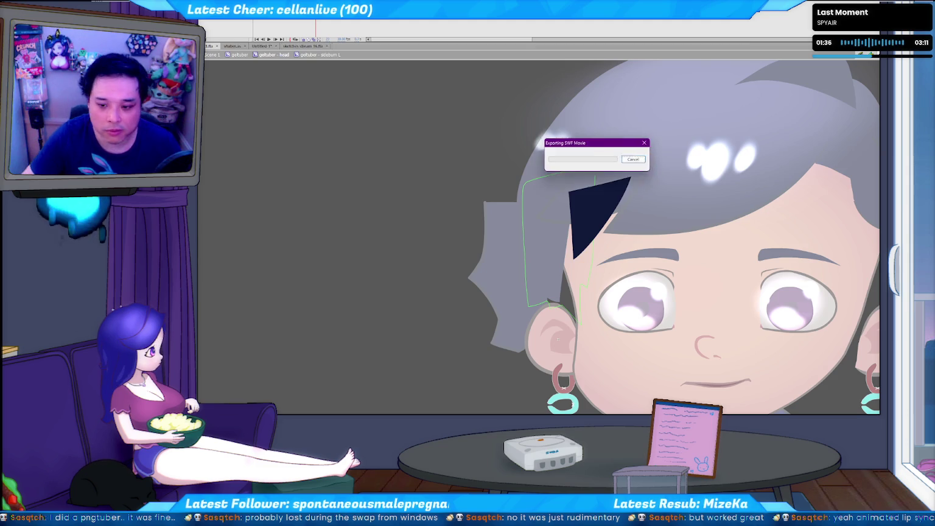
Close the test preview, check the puppet driven by c2f.py, and return to Flash.
key(ctrl+w)
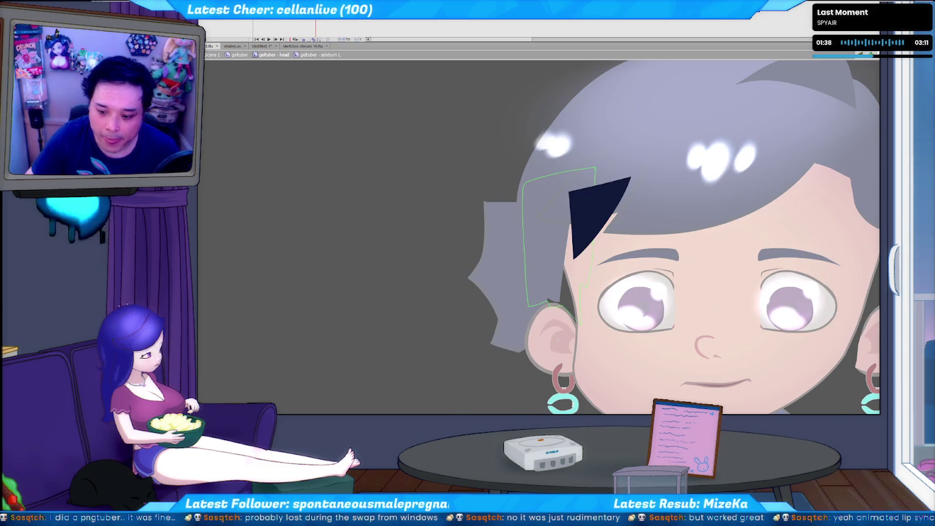
key(alt+Tab)
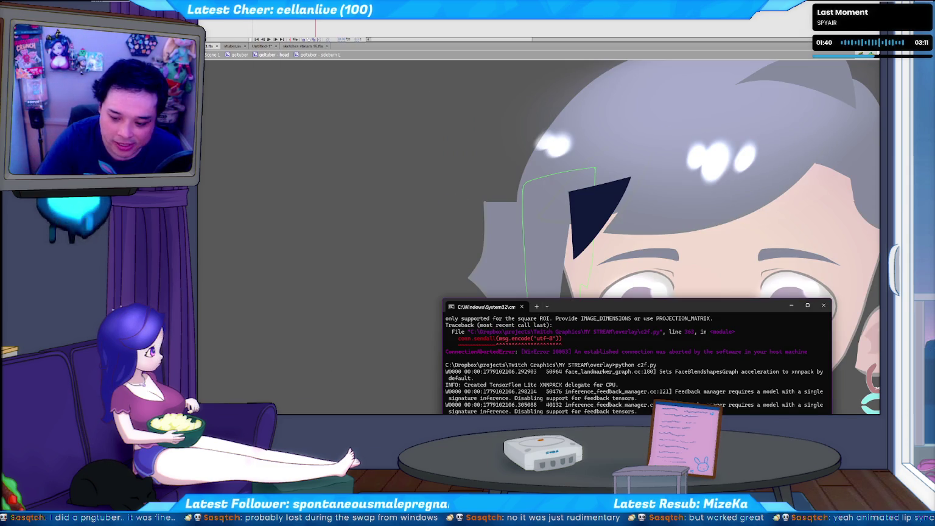
key(alt+Tab)
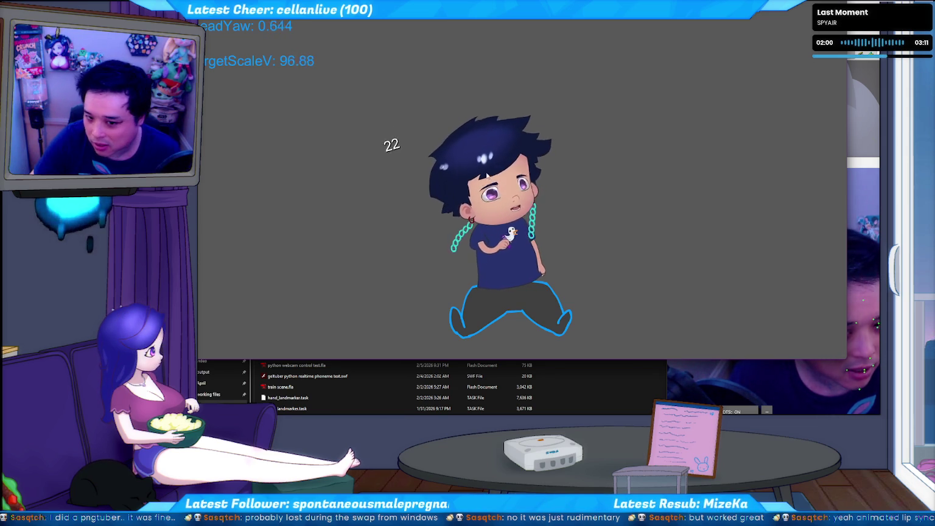
key(alt+Tab)
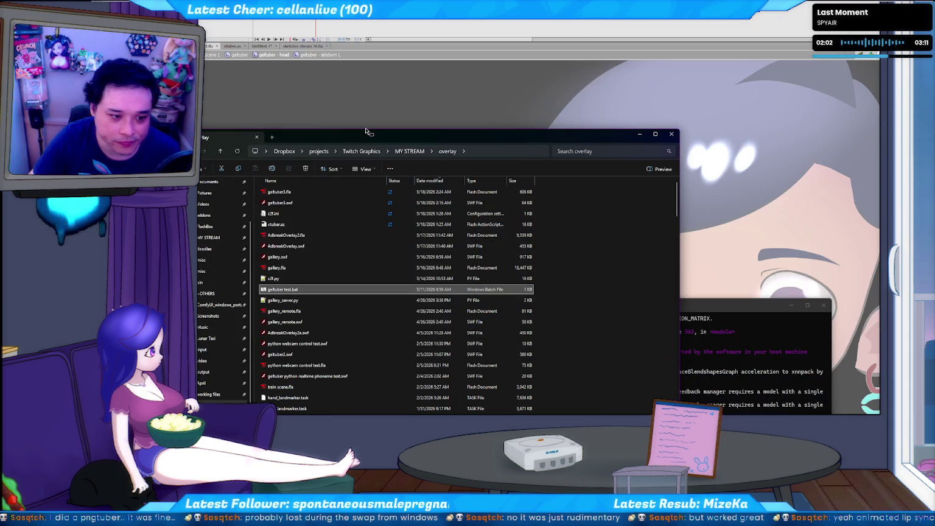
key(alt+Tab)
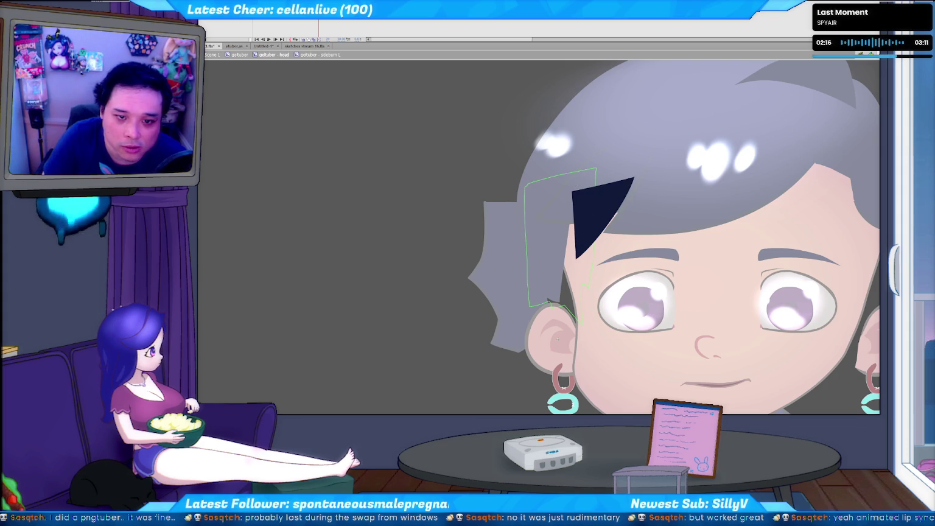
Step through the head frames and select the newly filled top portion of the sideburn.
key(comma)
key(comma)
key(comma)
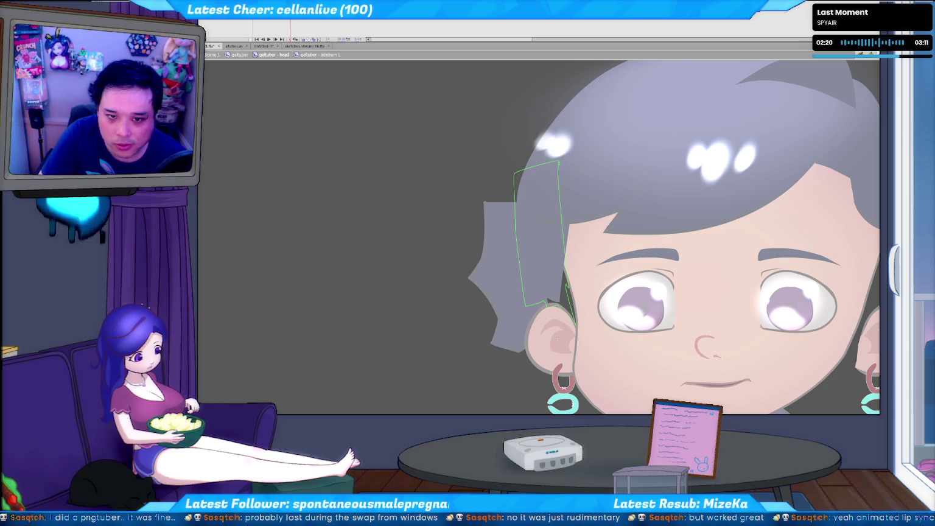
key(period)
key(Return)
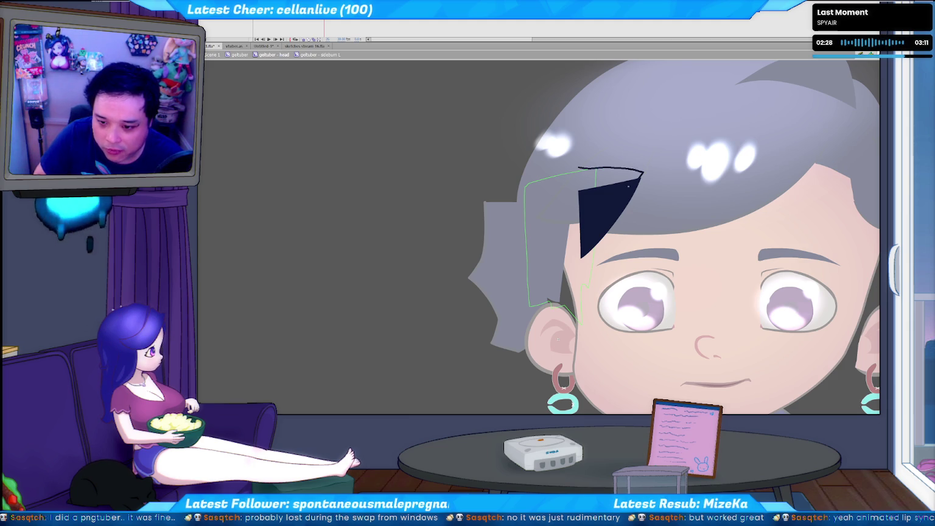
click(596, 180)
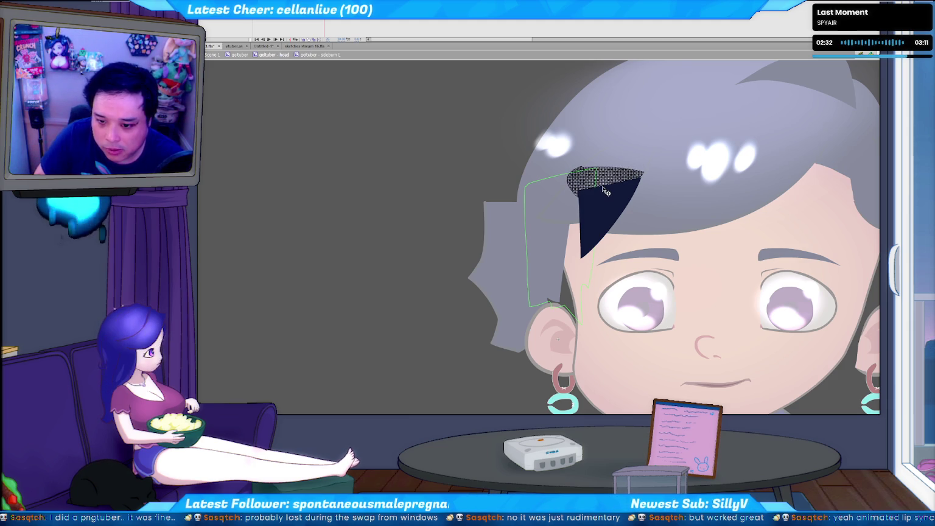
click(586, 169)
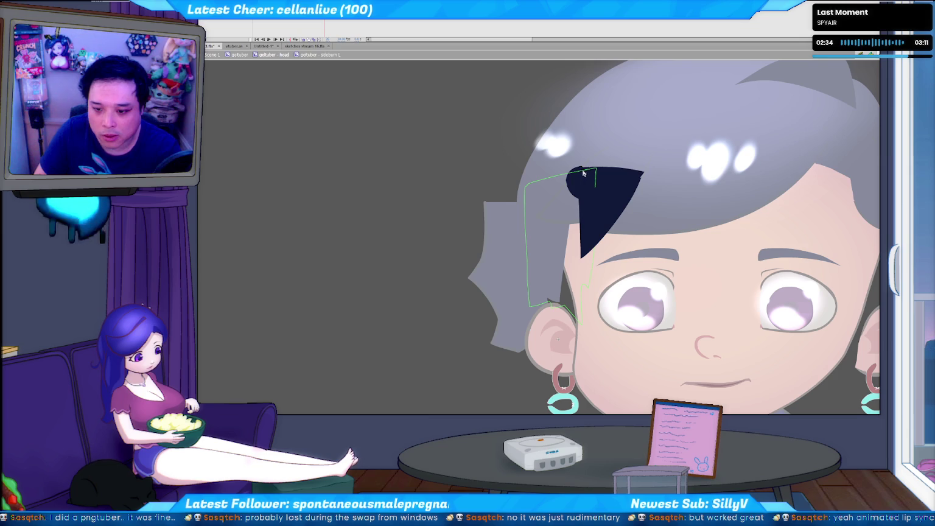
click(578, 189)
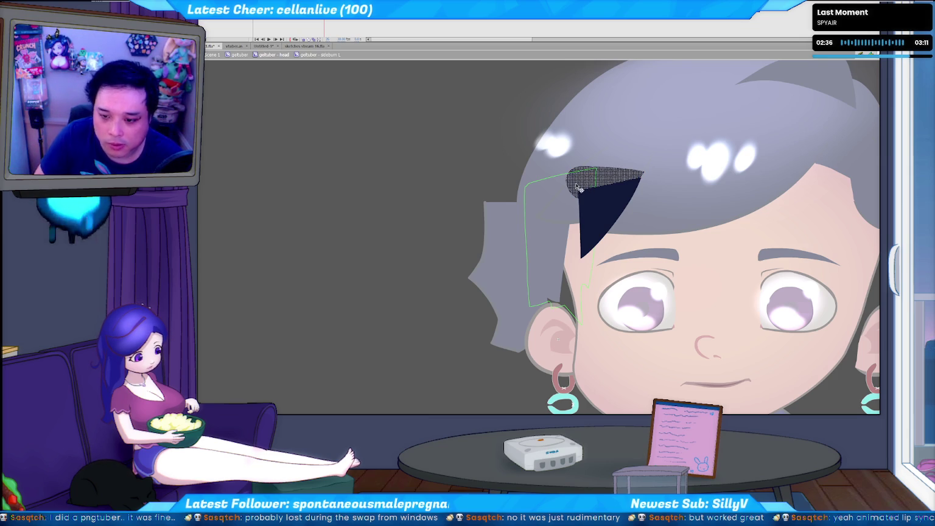
click(596, 170)
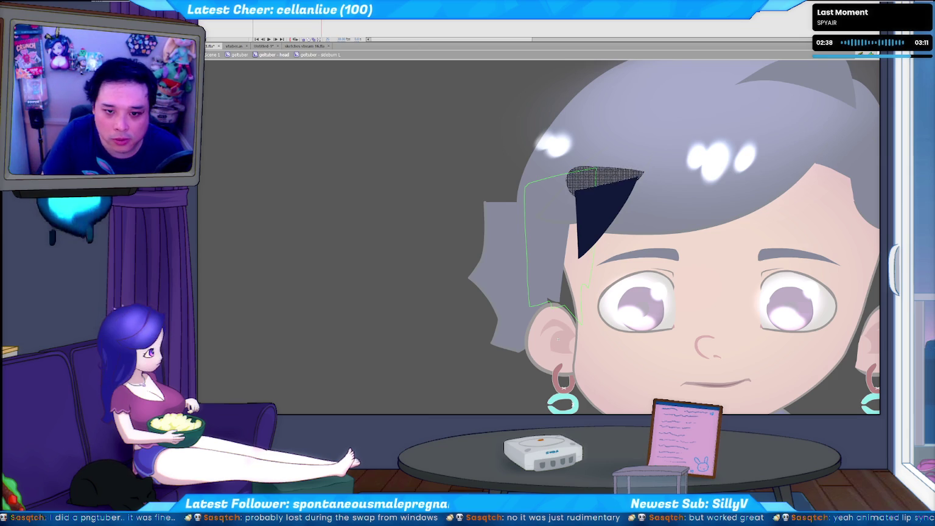
Nudge the sideburn's top part right on another frame, replay, and test the movie.
right_click(319, 20)
click(344, 31)
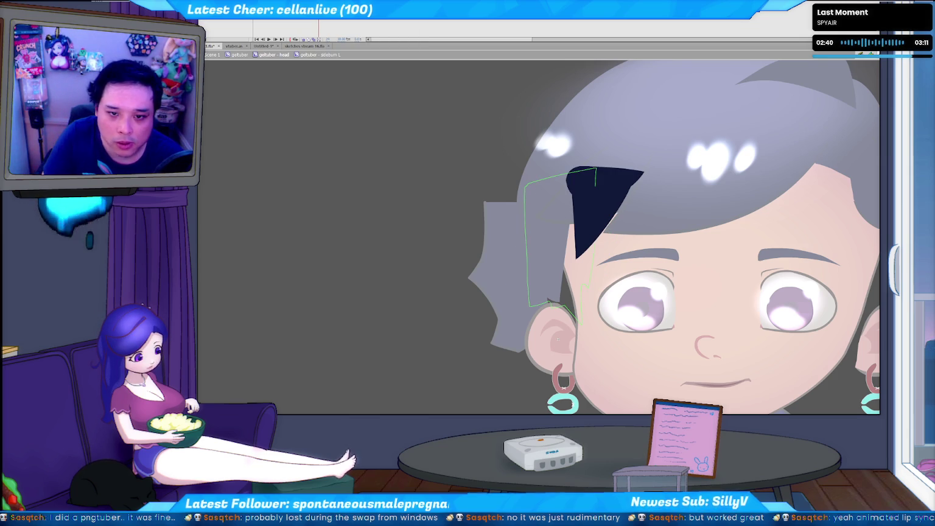
key(Right)
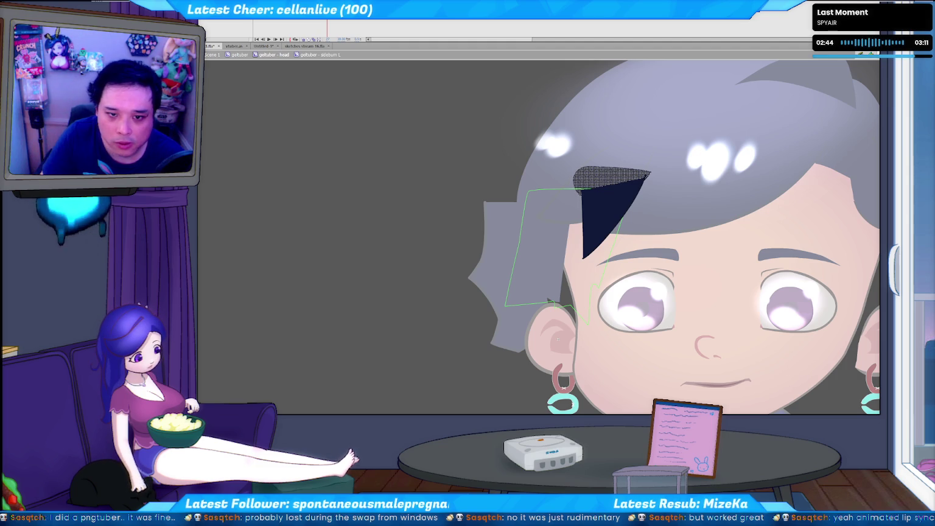
key(comma)
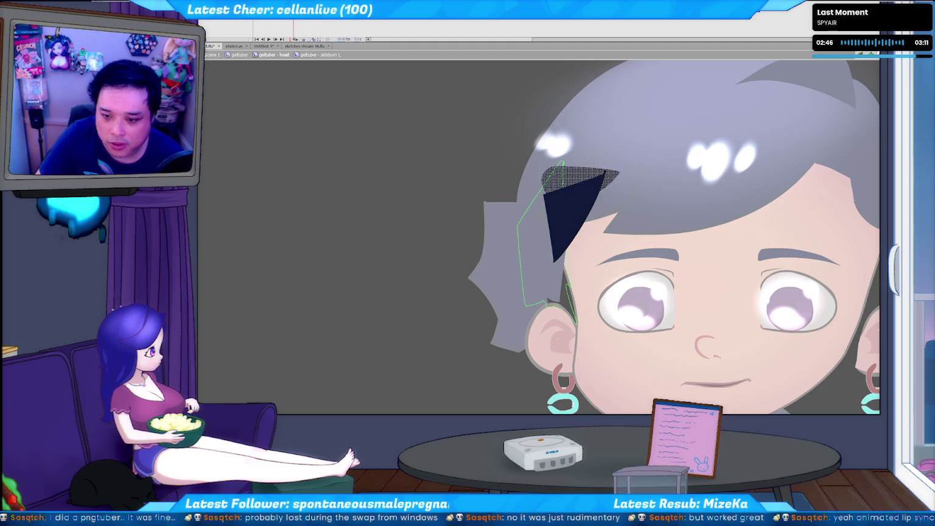
key(Return)
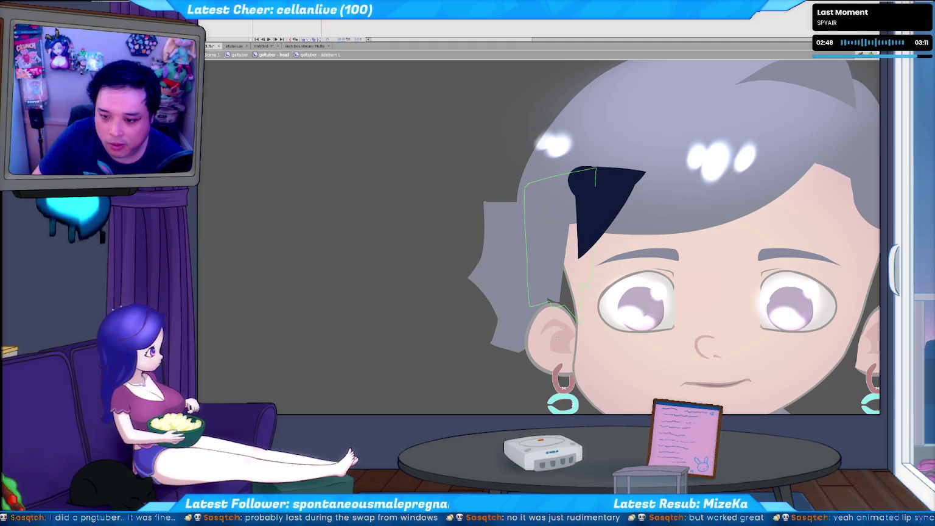
key(ctrl+Return)
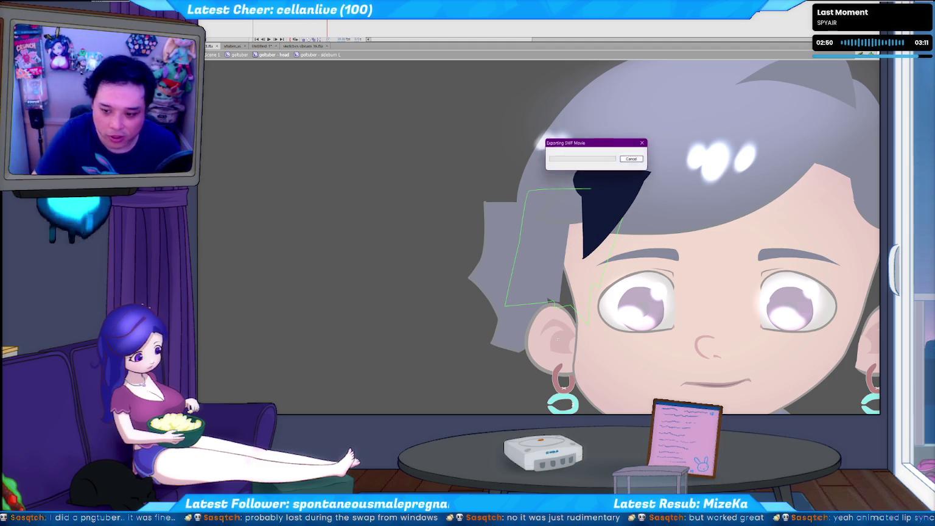
key(ctrl+w)
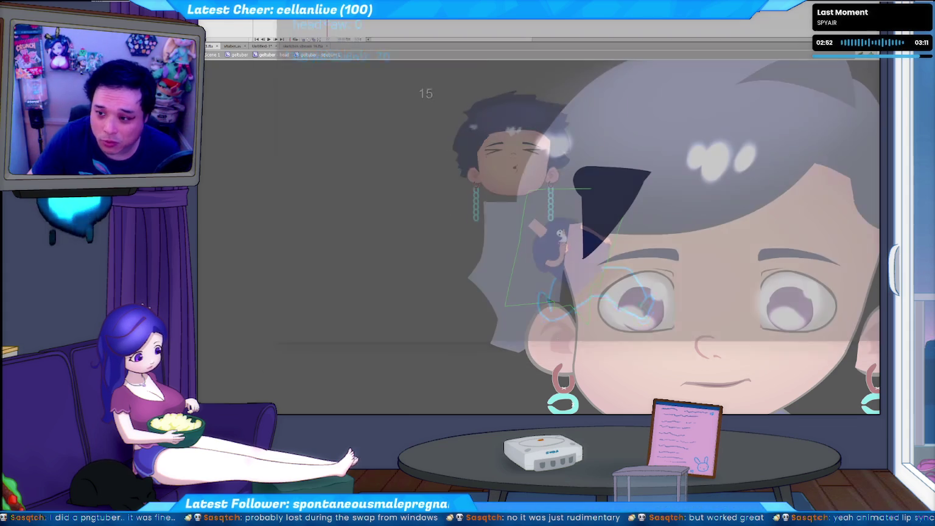
key(alt+Tab)
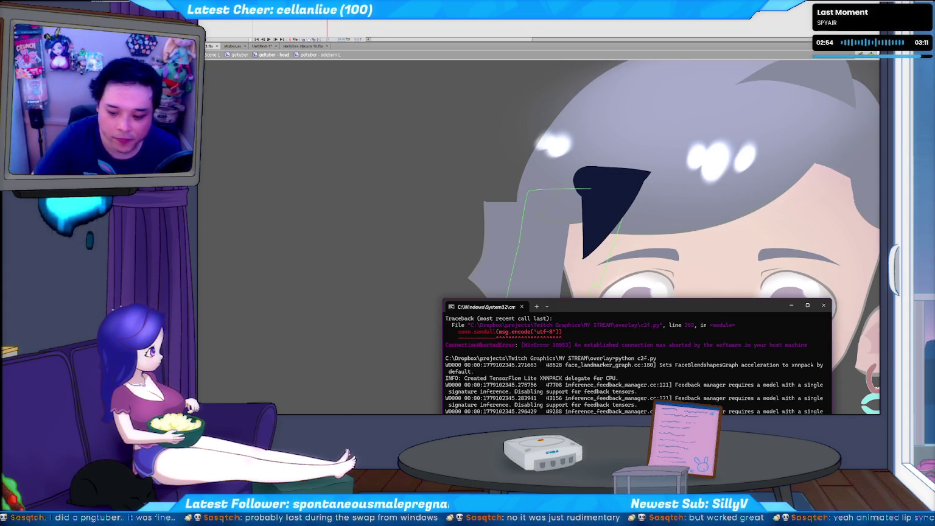
key(alt+Tab)
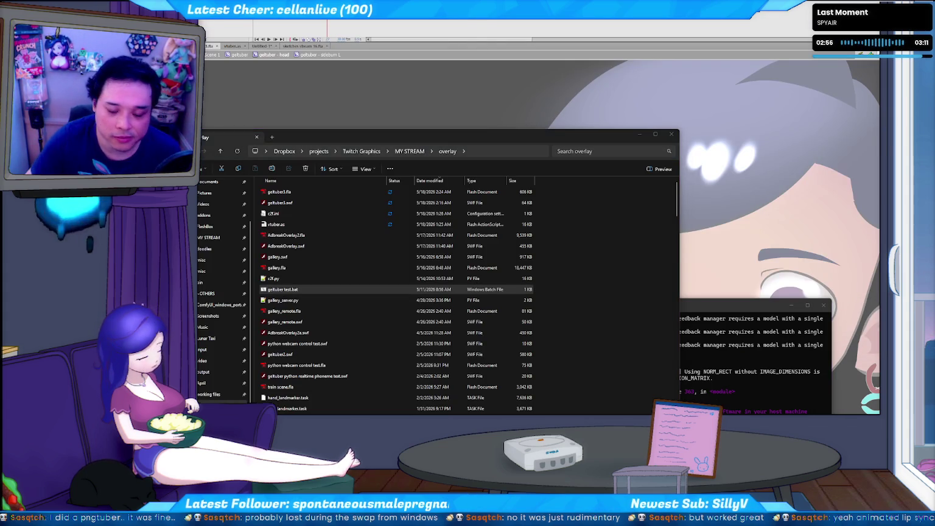
double_click(281, 290)
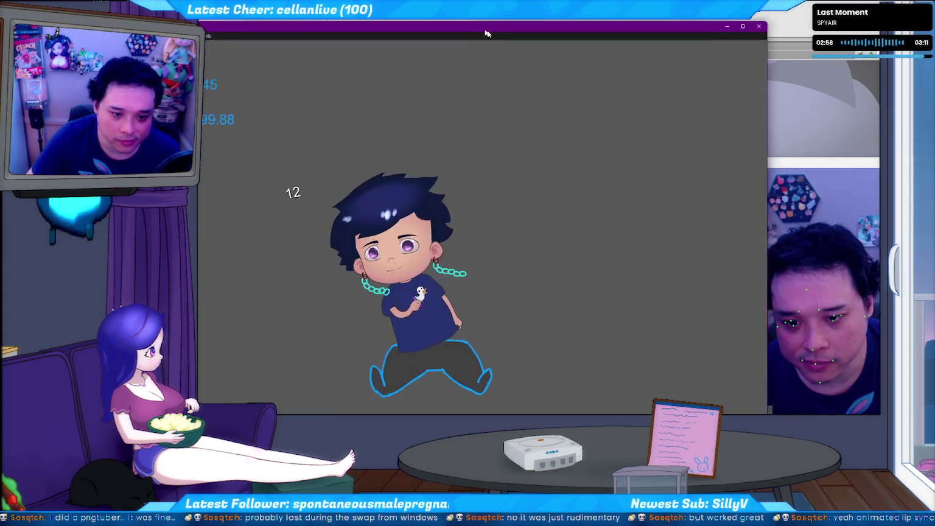
drag(487, 34, 536, 39)
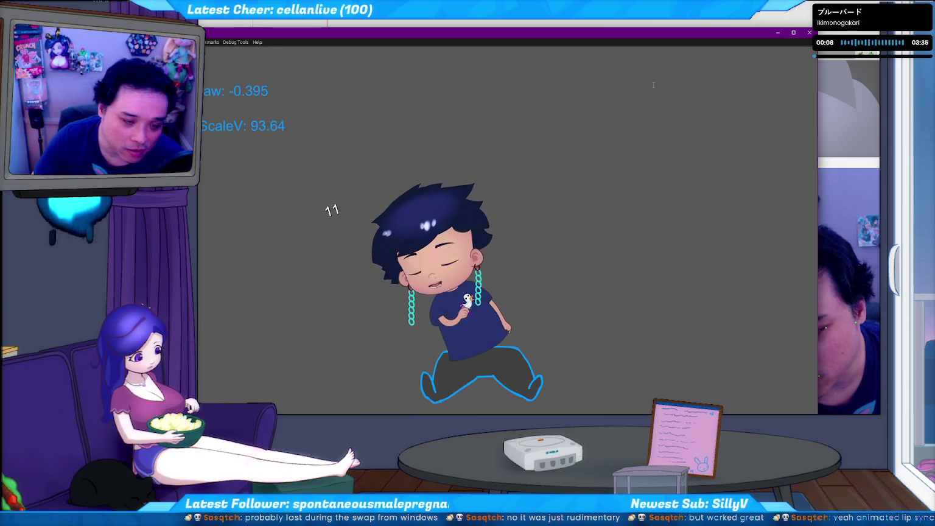
click(809, 32)
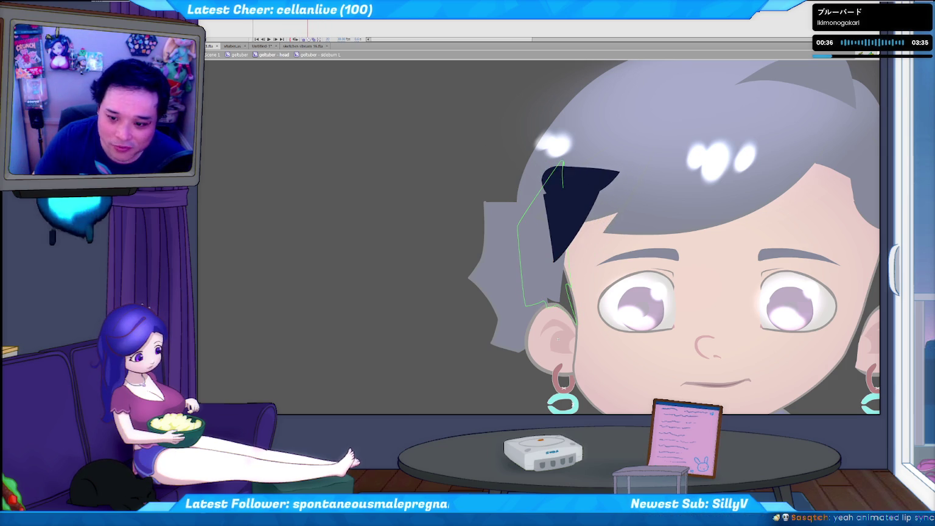
On a head-turn keyframe, use Free Transform to widen the dark sideburn wedge toward the face.
key(q)
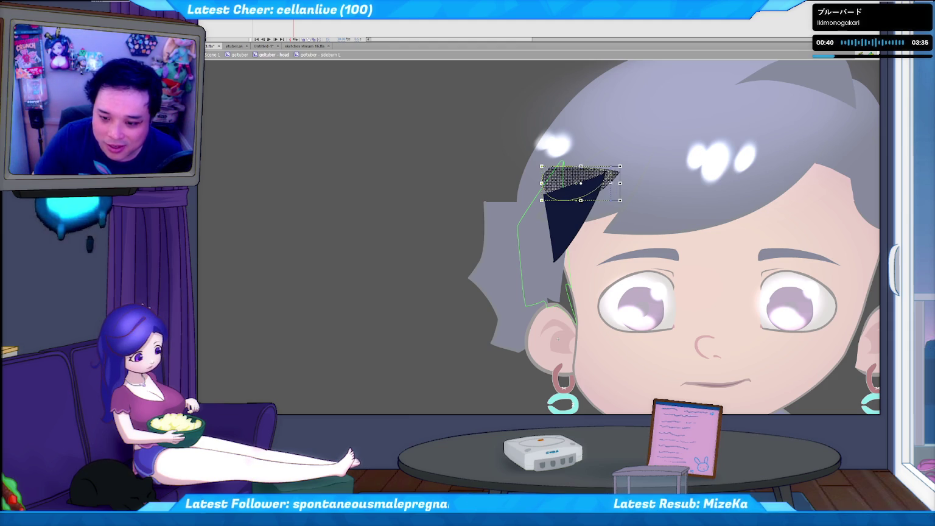
key(Return)
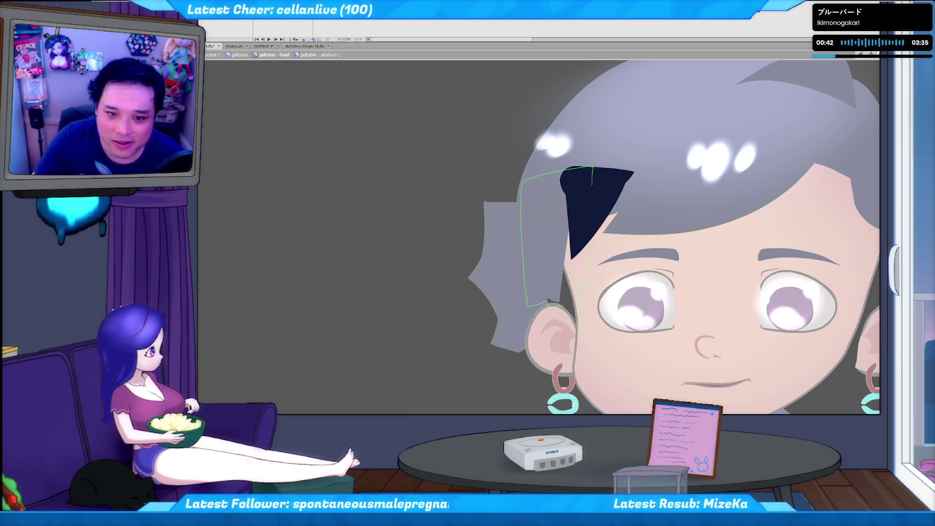
key(Return)
key(Return)
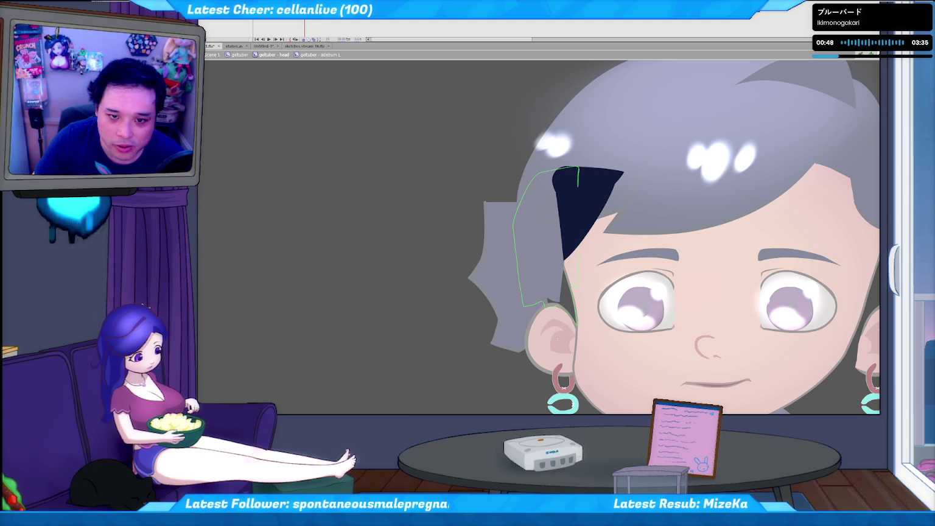
key(Return)
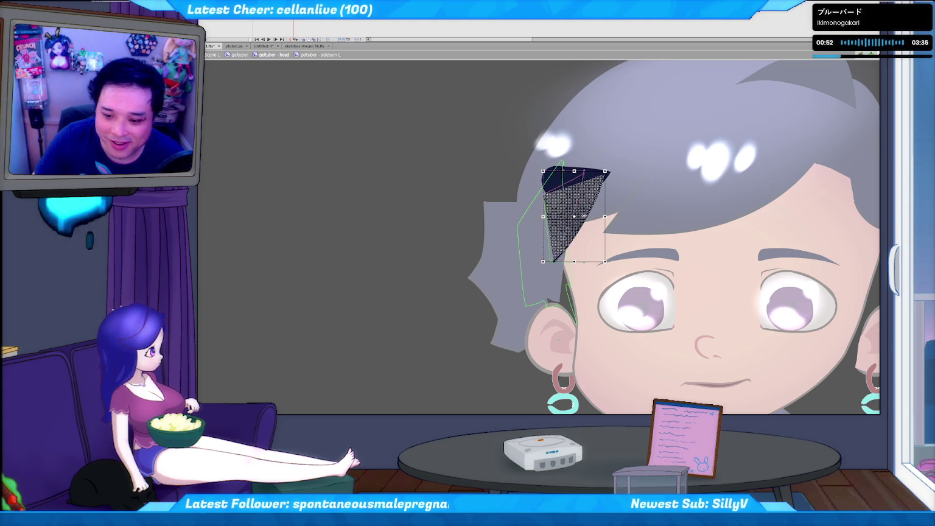
key(period)
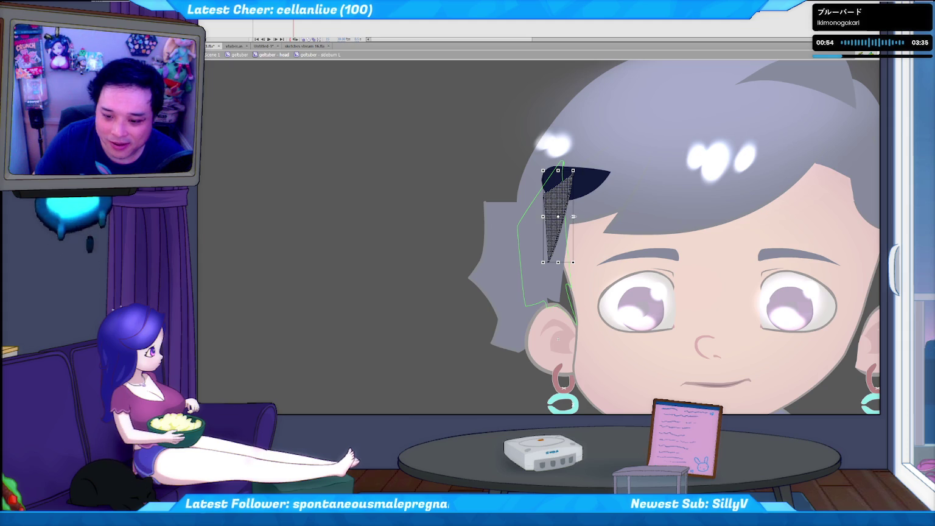
drag(573, 217, 580, 216)
key(period)
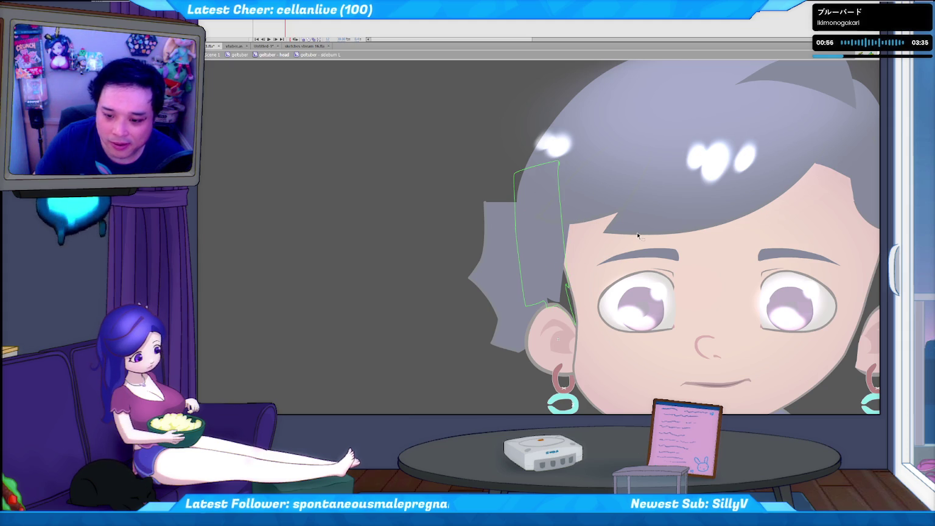
key(comma)
key(period)
key(comma)
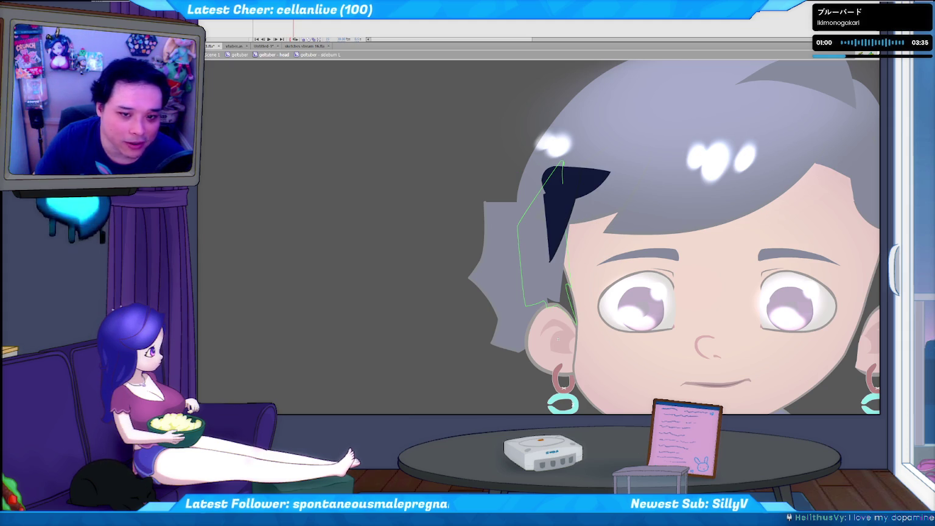
Select the lower sideburn wedge and step through neighbouring frames to compare its width.
click(555, 220)
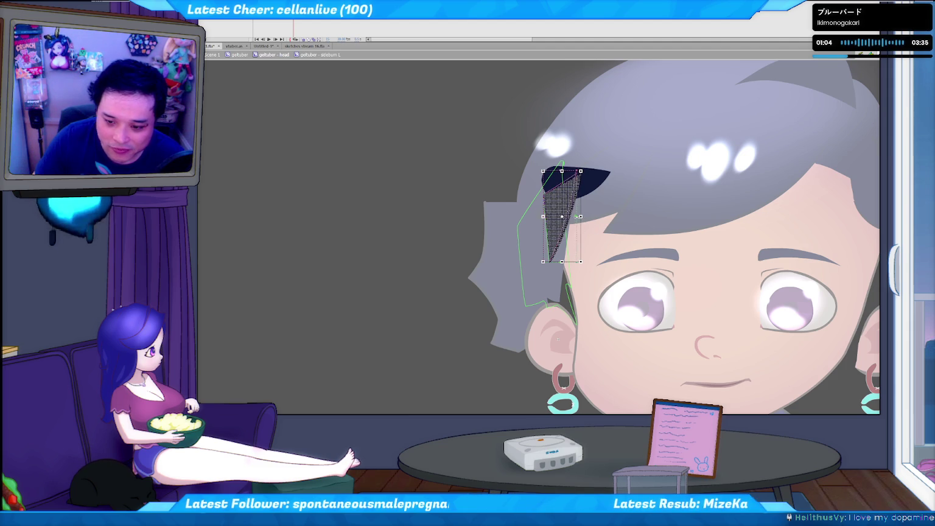
key(period)
key(period)
key(comma)
key(comma)
key(period)
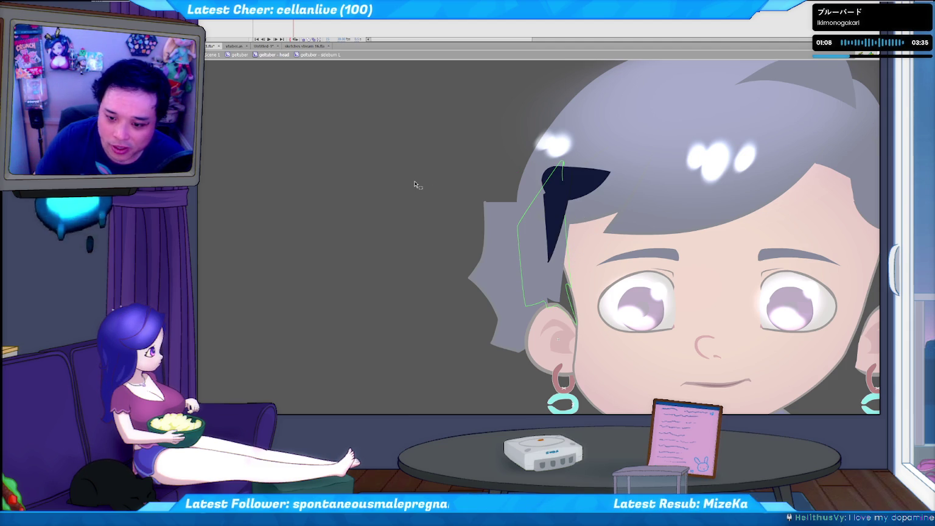
key(period)
key(period)
key(period)
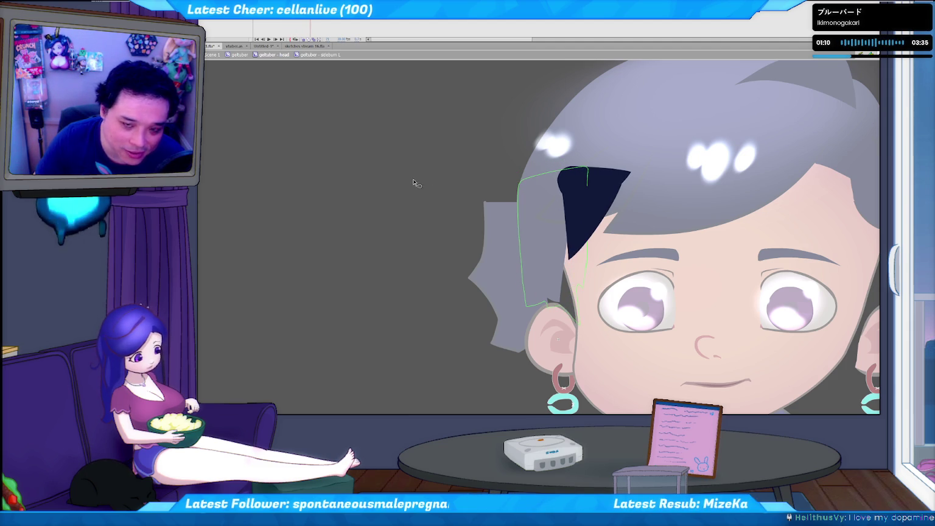
key(comma)
key(period)
key(period)
key(period)
key(period)
key(period)
key(period)
key(period)
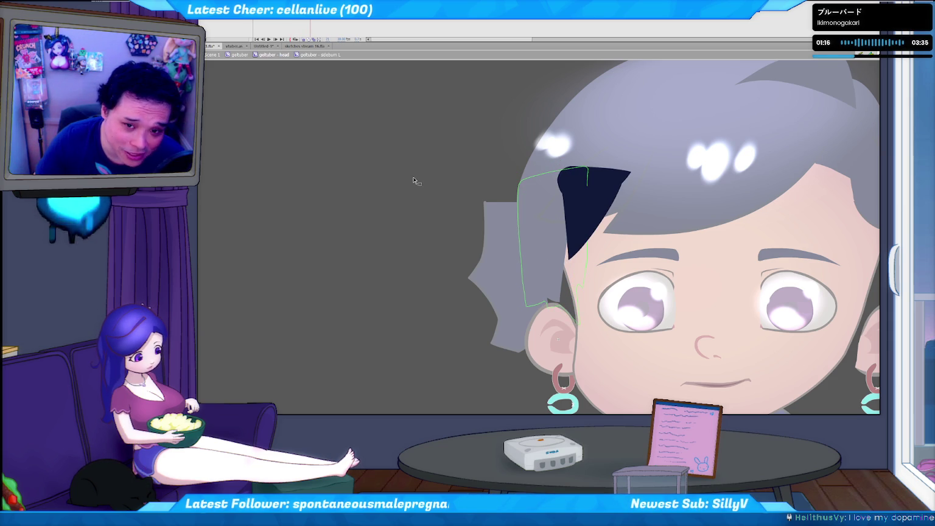
key(comma)
key(comma)
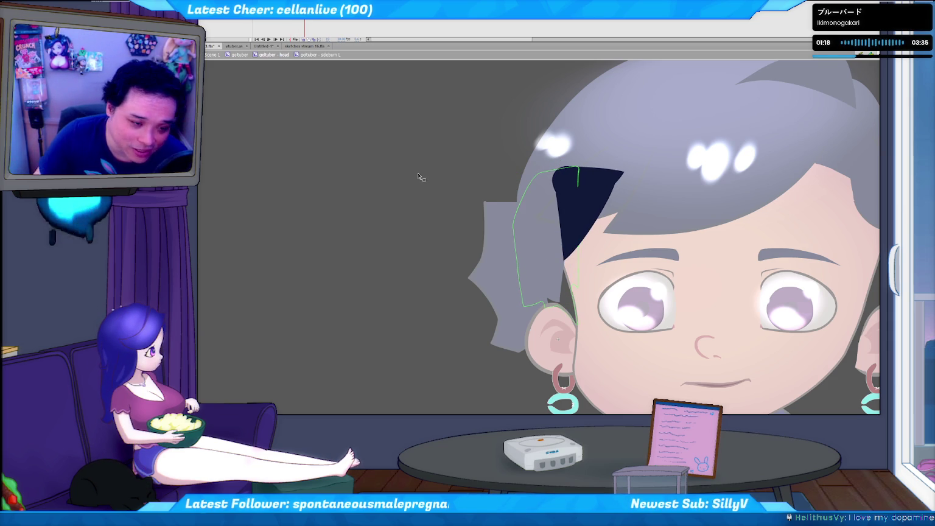
key(comma)
key(comma)
key(comma)
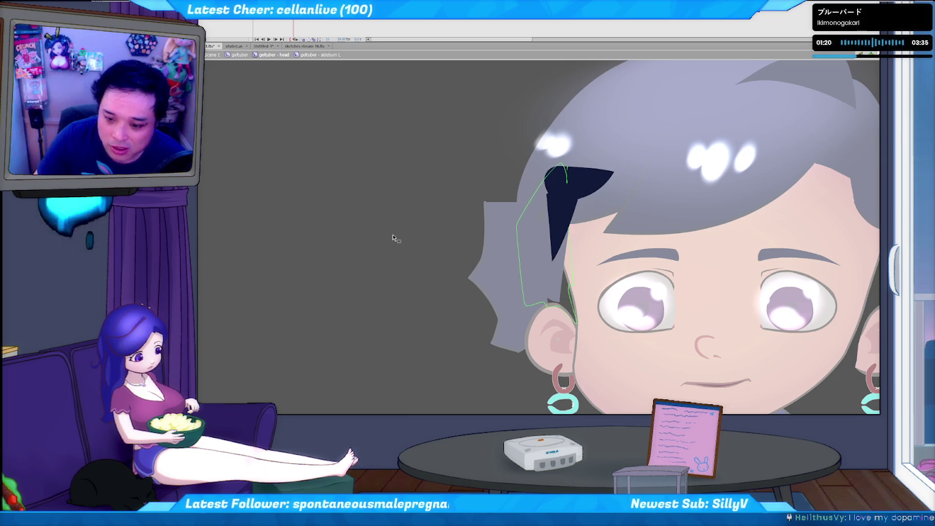
key(period)
key(period)
key(period)
key(period)
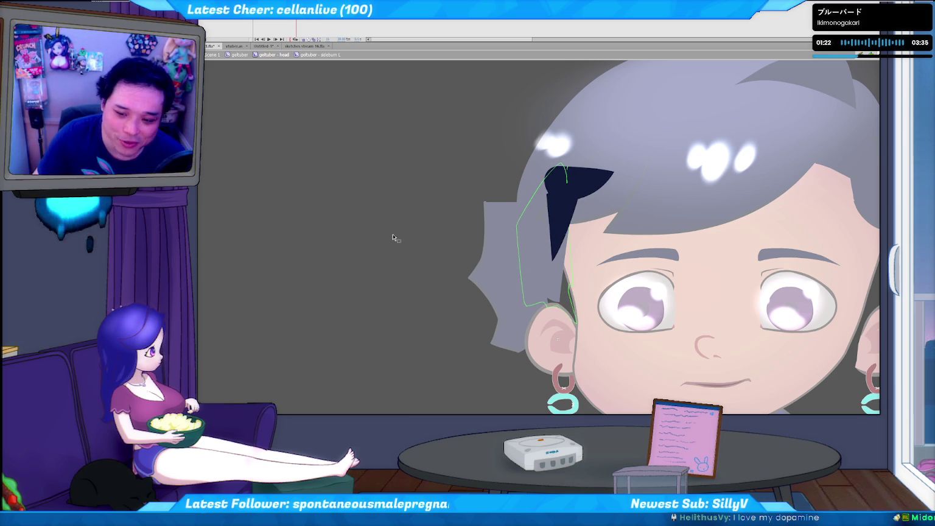
key(comma)
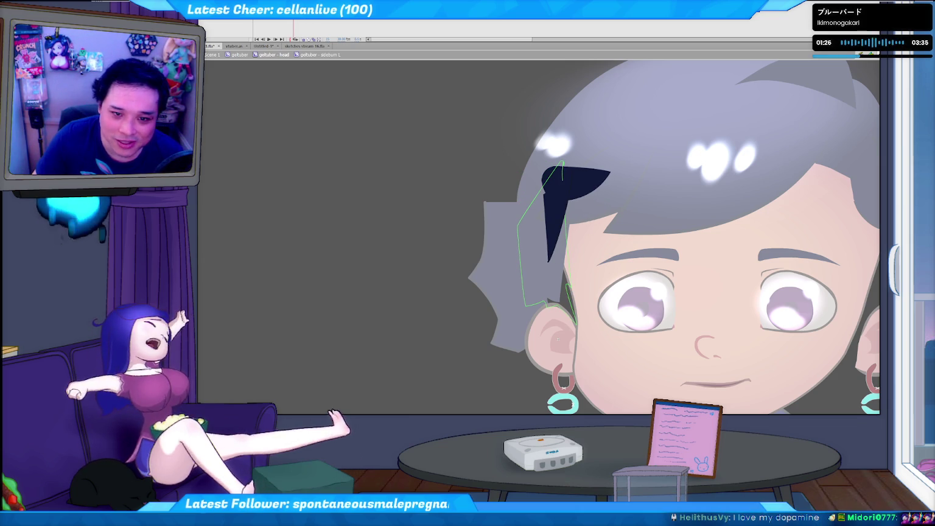
click(555, 216)
click(374, 178)
key(ctrl+Return)
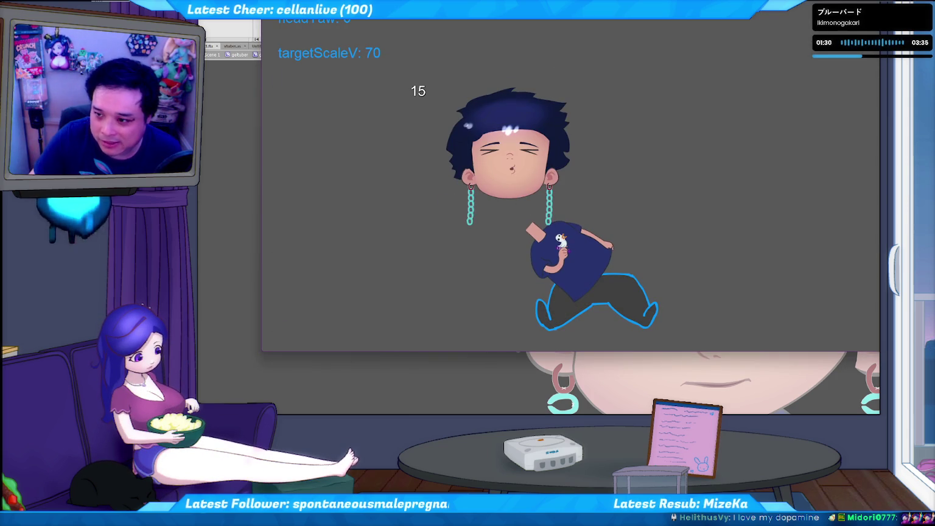
key(ctrl+w)
key(alt+Tab)
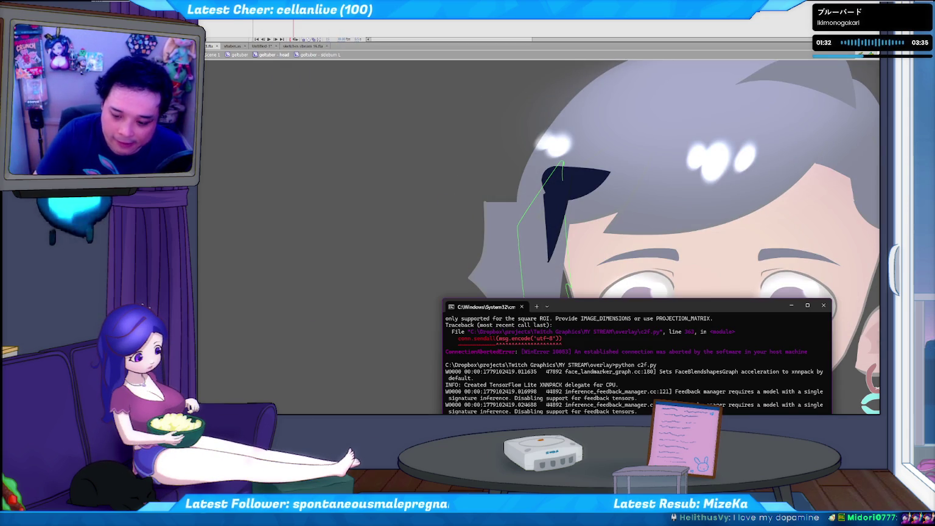
key(alt+Tab)
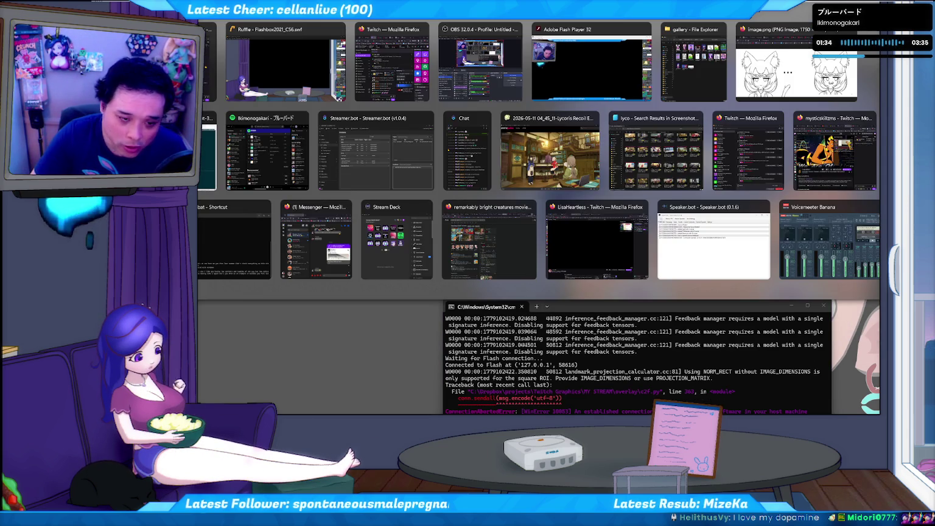
key(alt+Tab)
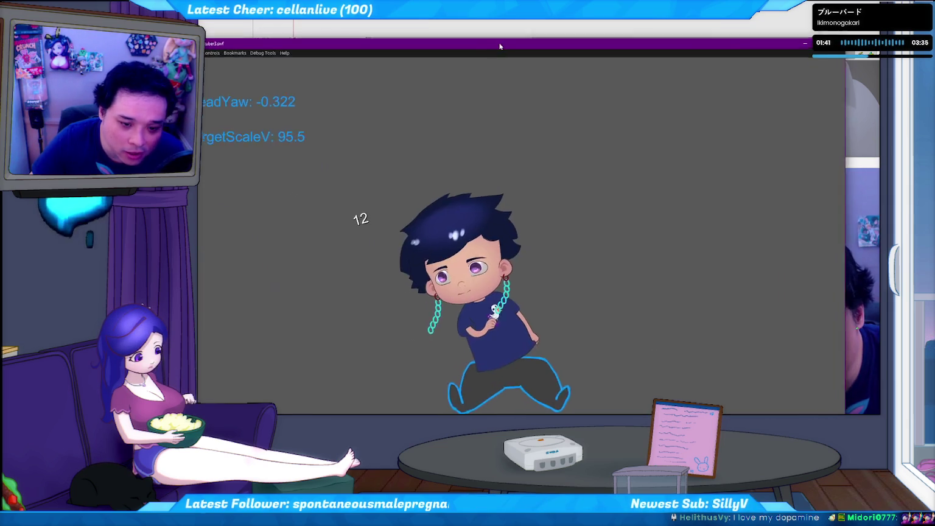
drag(499, 46, 492, 28)
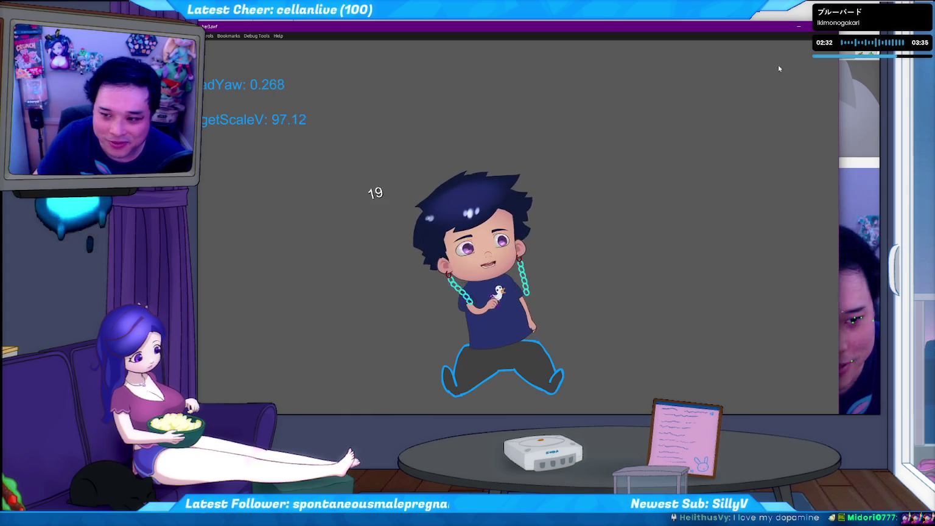
click(827, 26)
click(453, 128)
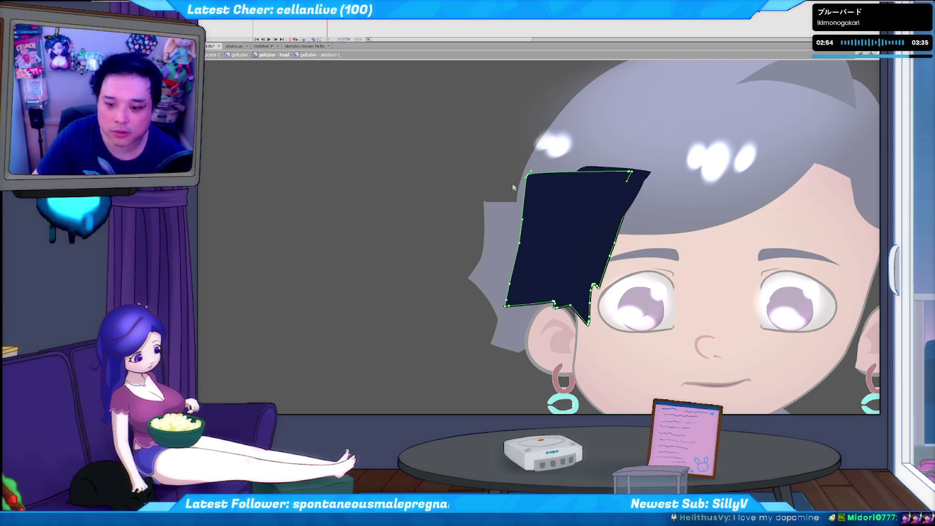
Select the dark left sideburn and undo earlier reshapes to straighten its left edge.
key(ctrl+z)
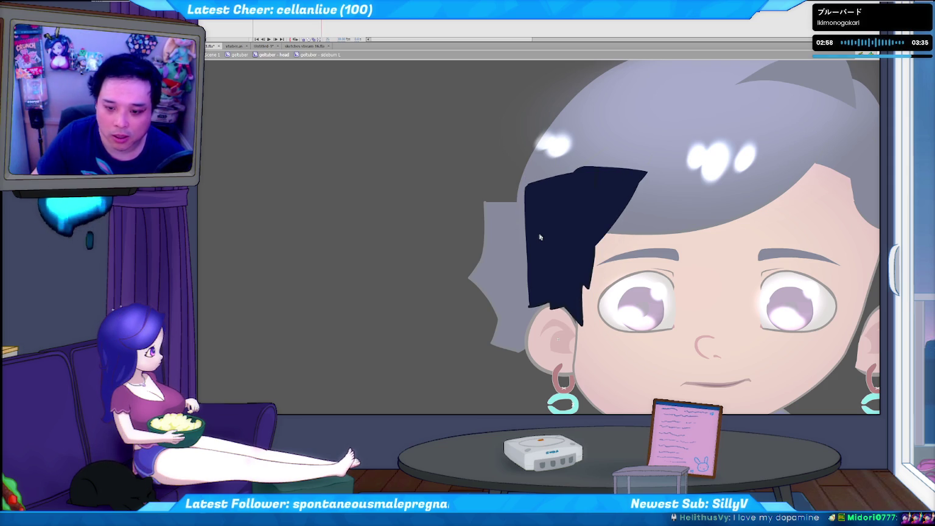
key(ctrl+z)
key(ctrl+z)
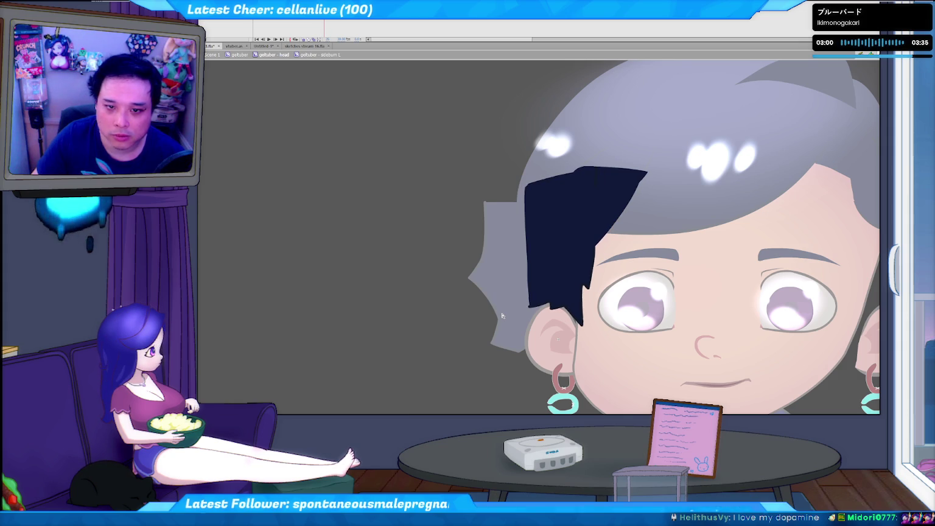
key(ctrl+z)
click(536, 262)
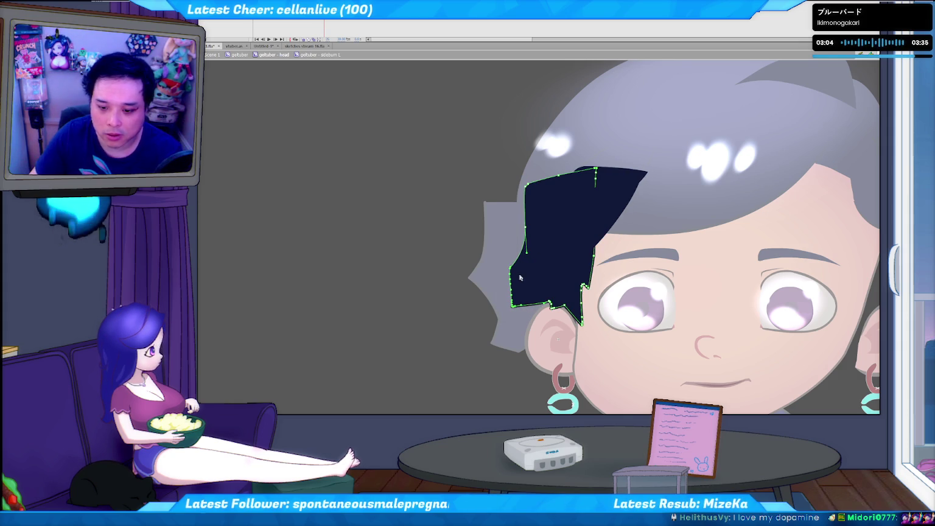
key(ctrl+z)
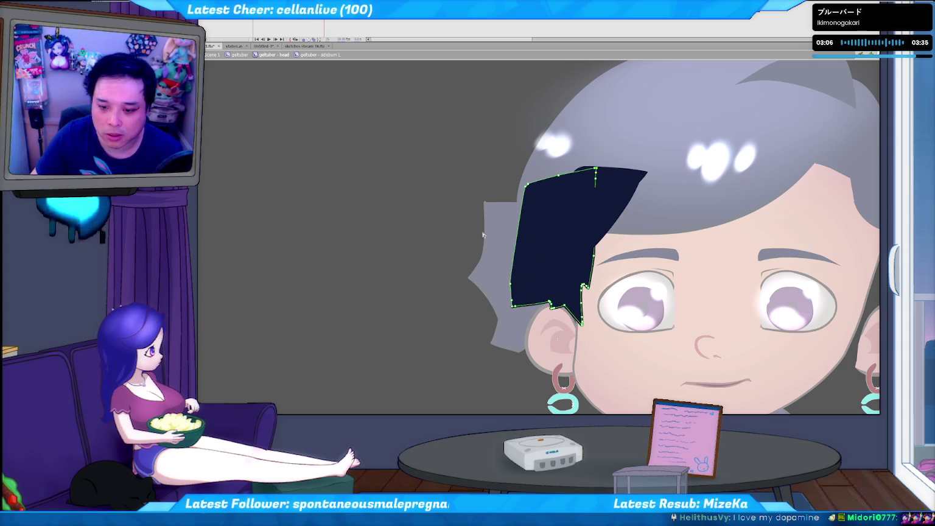
key(ctrl+z)
Compare versions with undo/redo, settling on the wider sideburn with a longer top tip.
key(ctrl+z)
key(ctrl+z)
key(ctrl+z)
key(ctrl+z)
key(ctrl+z)
key(ctrl+z)
key(ctrl+z)
key(ctrl+z)
key(ctrl+z)
key(ctrl+y)
key(ctrl+y)
key(ctrl+z)
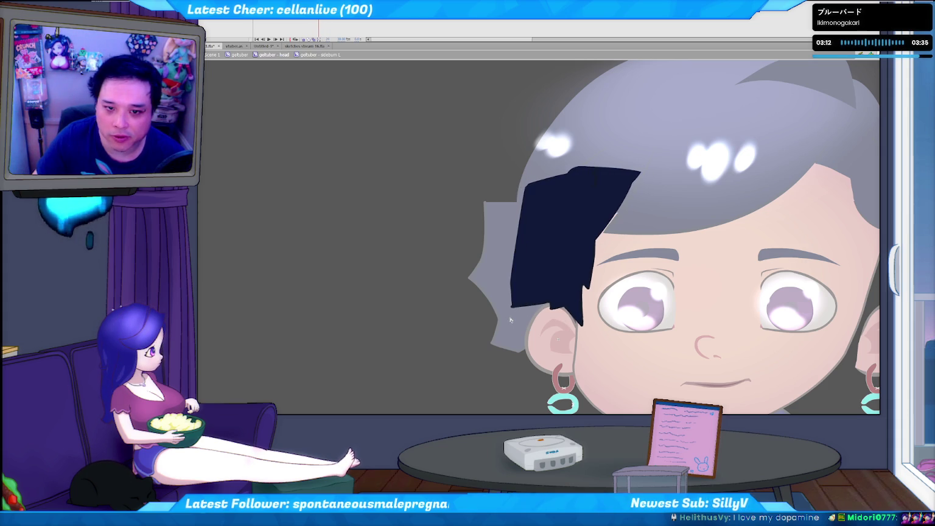
key(ctrl+z)
drag(531, 266, 532, 266)
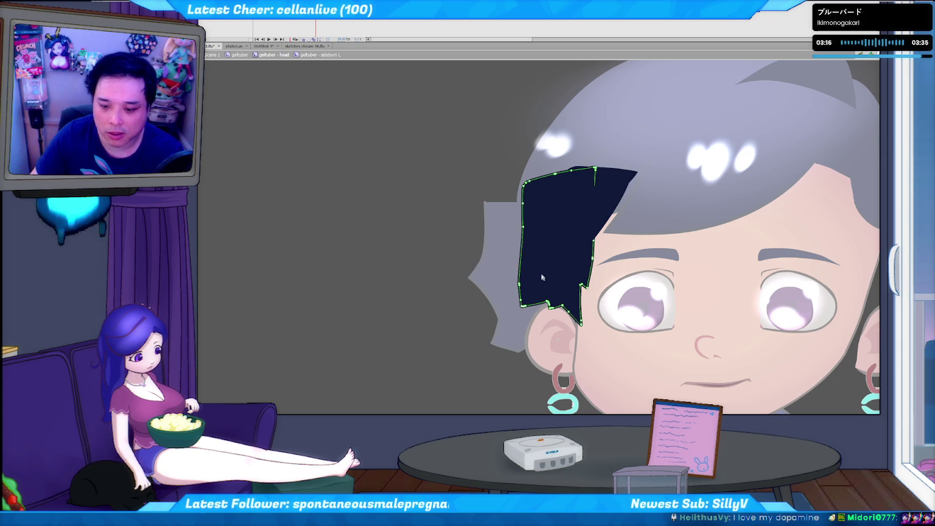
key(ctrl+z)
key(ctrl+z)
key(ctrl+z)
key(ctrl+y)
key(ctrl+y)
key(ctrl+y)
key(ctrl+y)
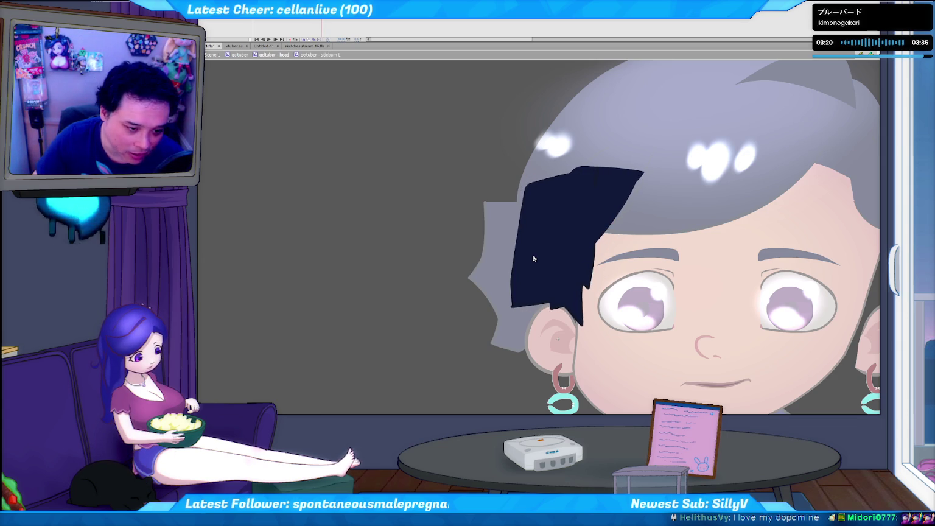
key(ctrl+y)
key(ctrl+y)
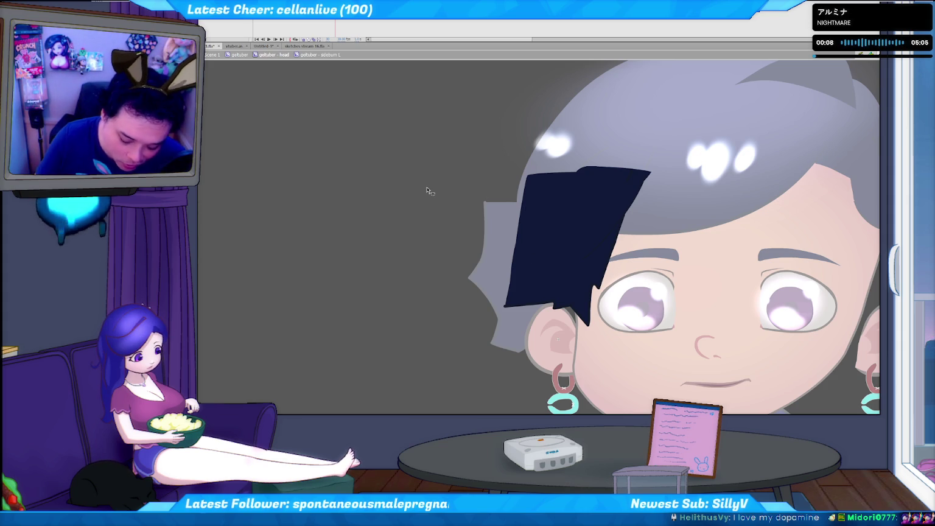
Leave the sideburn symbol and open the left ear symbol for editing.
scroll(463, 207, up, 4)
scroll(469, 210, down, 3)
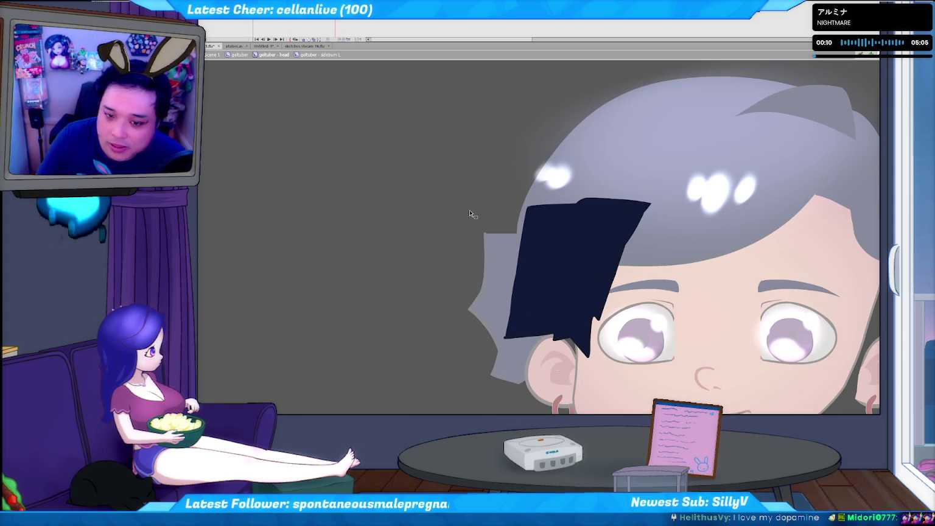
drag(472, 226, 342, 158)
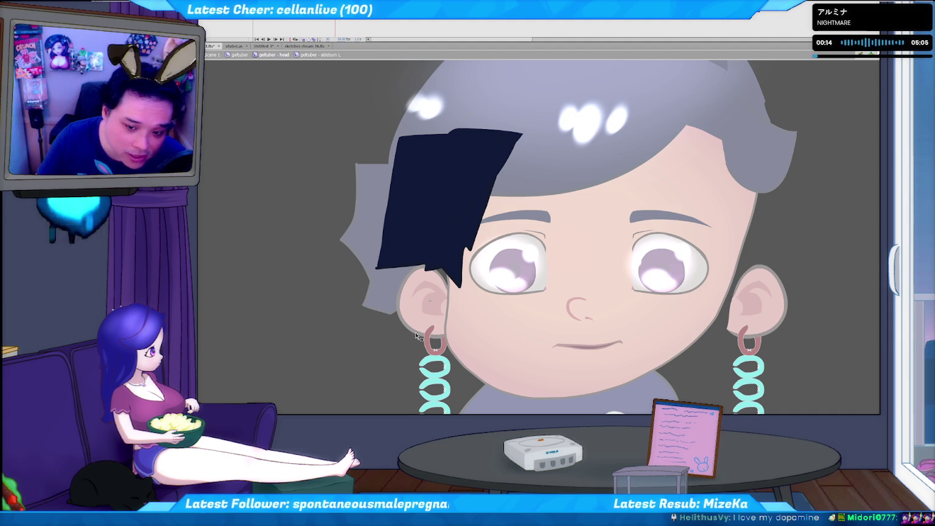
double_click(411, 311)
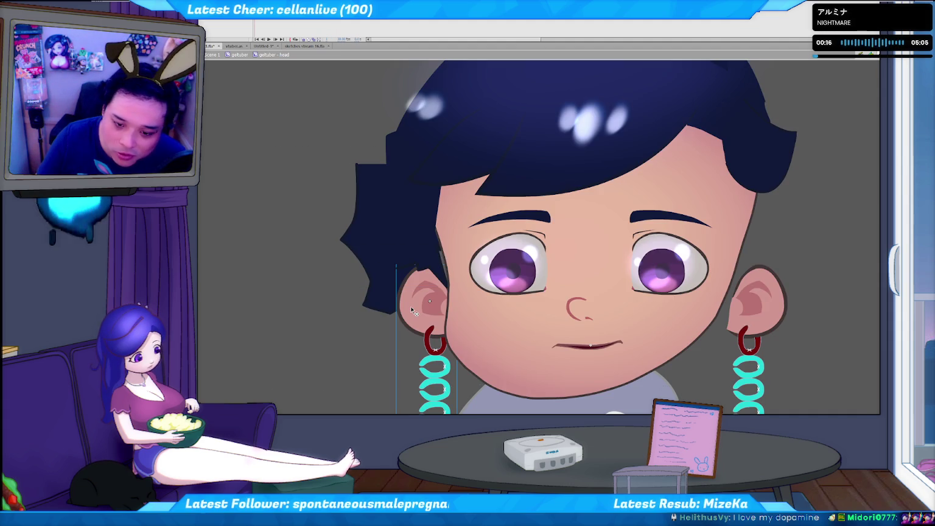
double_click(411, 311)
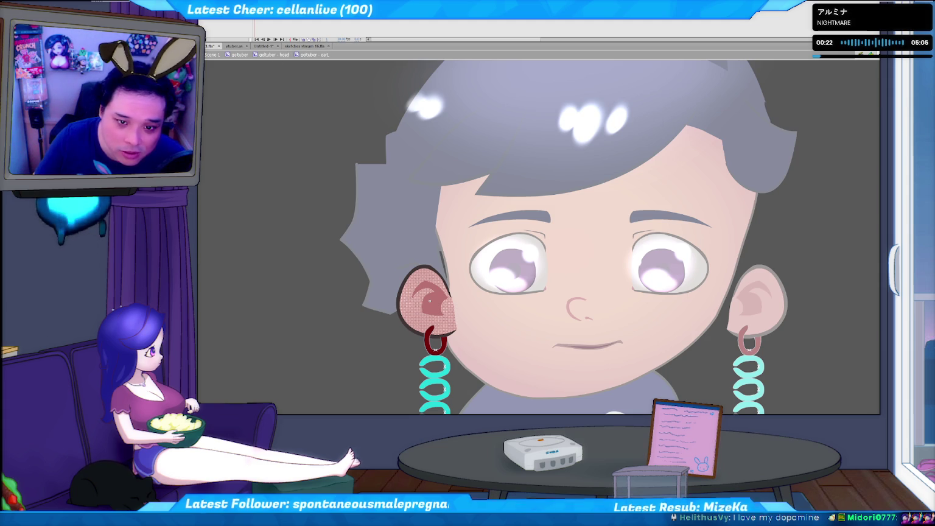
Delete the hanging earring and its teal chain from the left ear.
key(ctrl+a)
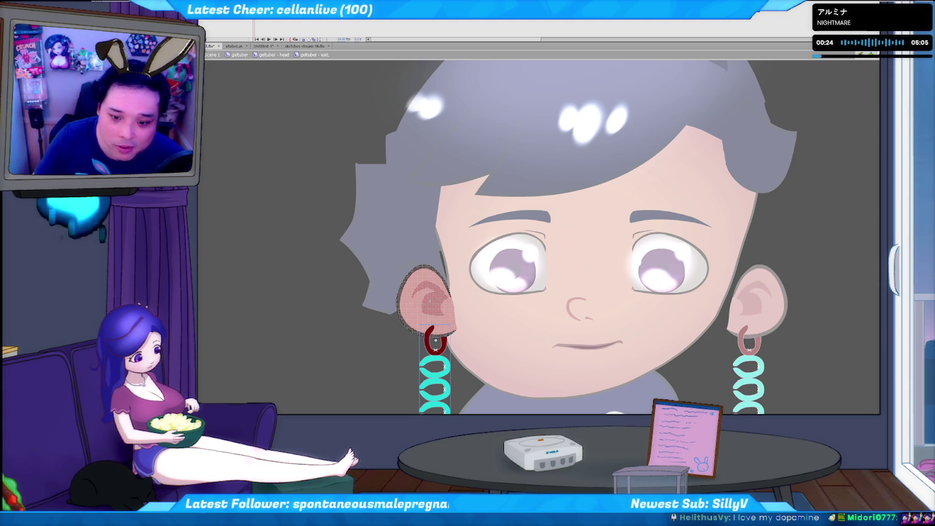
click(458, 375)
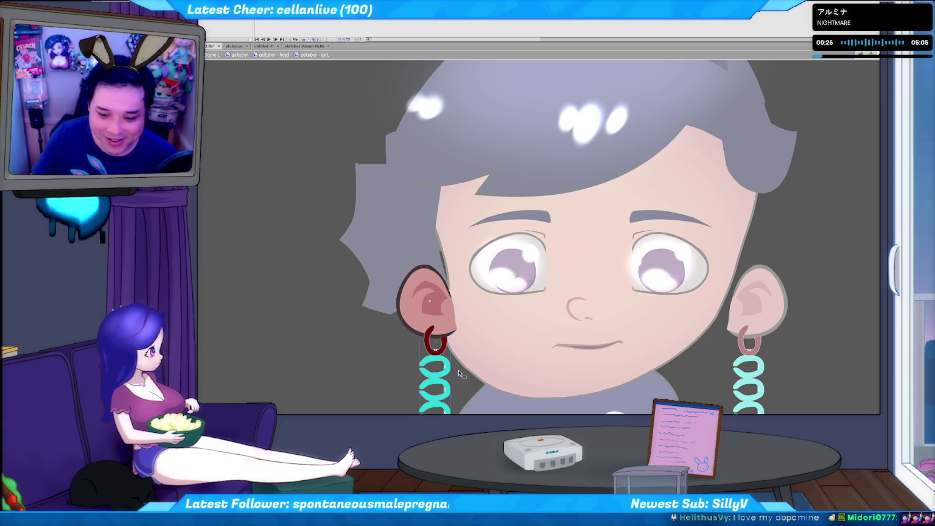
key(Delete)
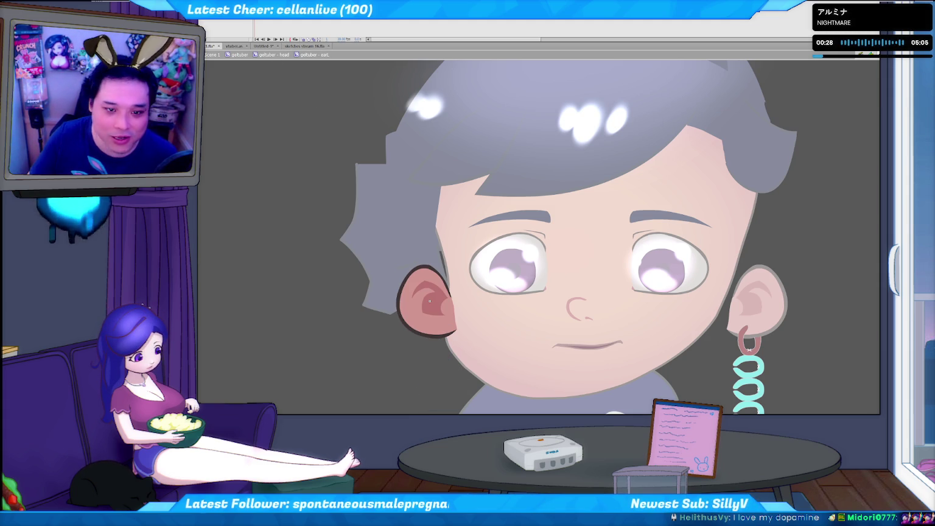
key(ctrl+z)
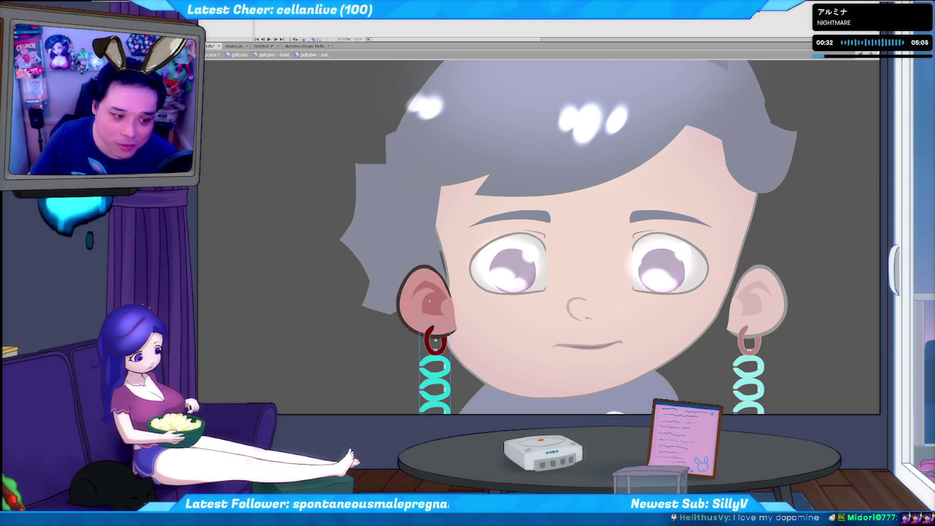
right_click(217, 20)
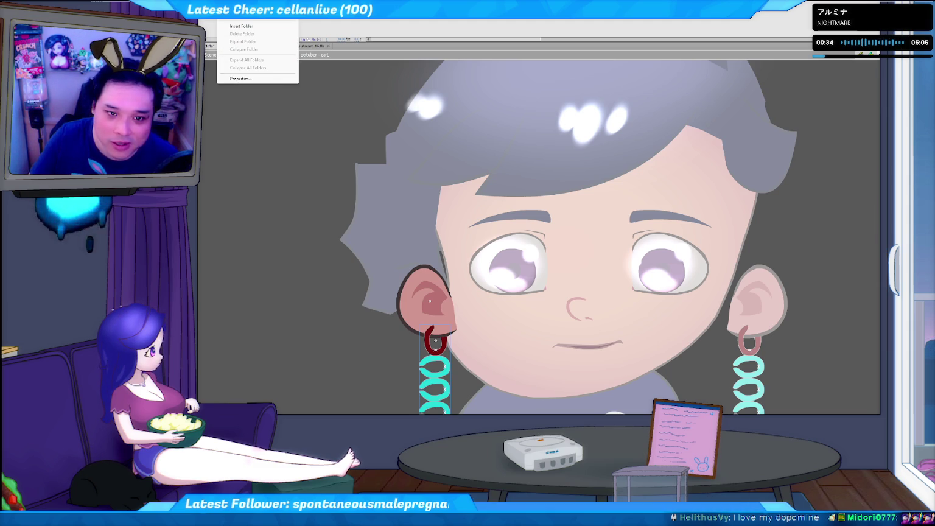
key(Escape)
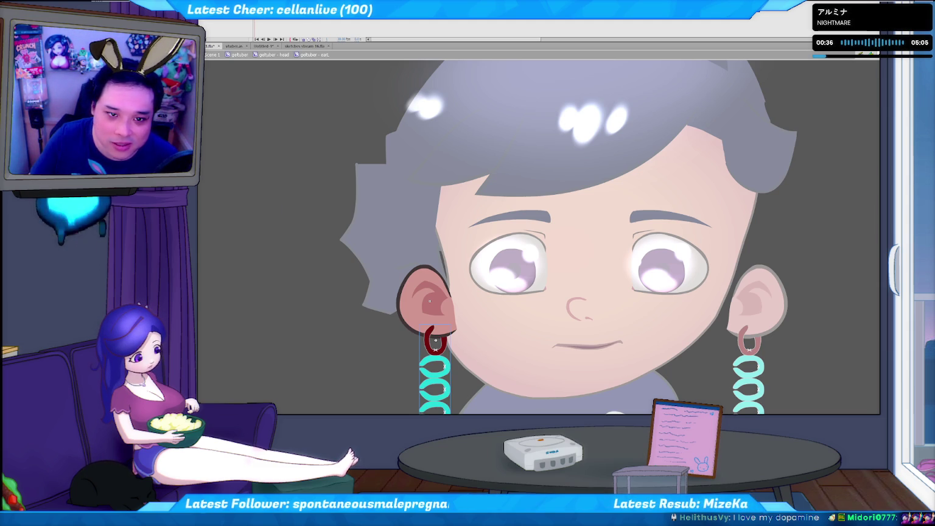
key(Delete)
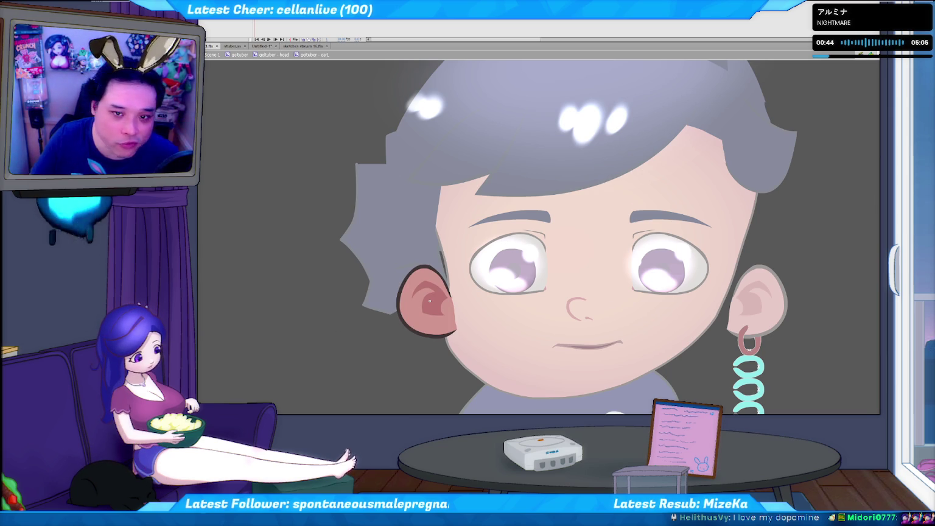
key(F6)
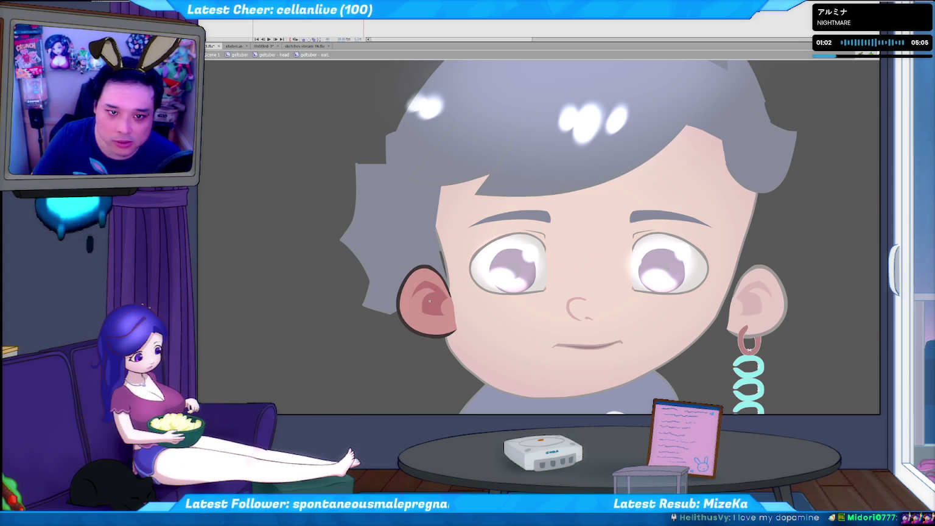
Select the left ear's complete fill and outline.
double_click(429, 301)
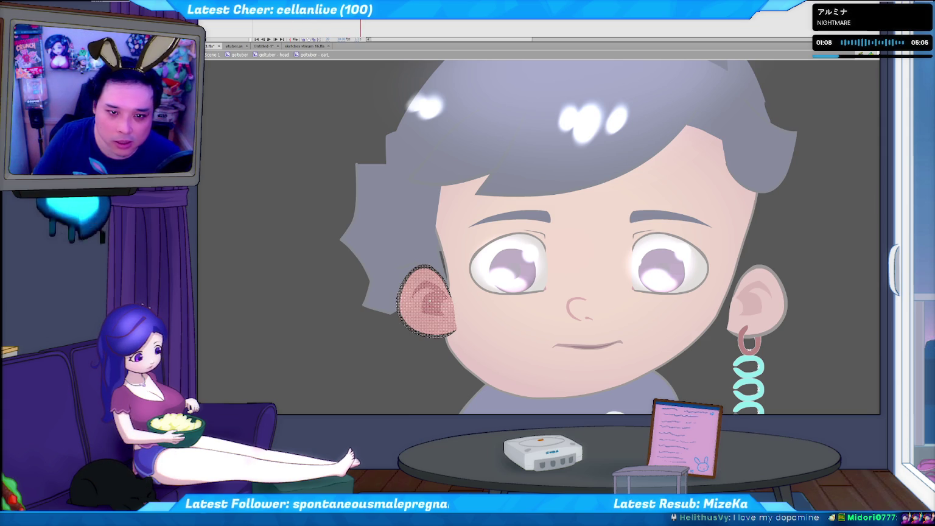
click(429, 301)
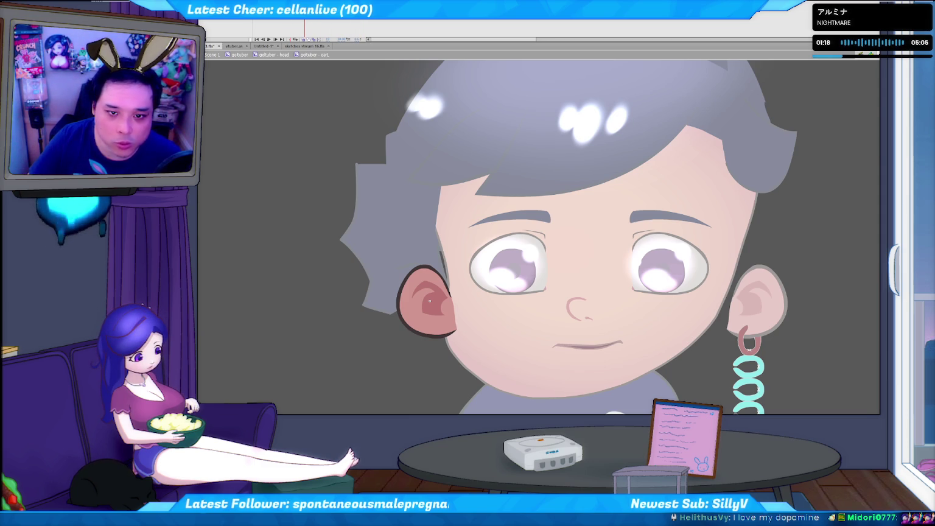
double_click(429, 300)
key(ctrl+shift+a)
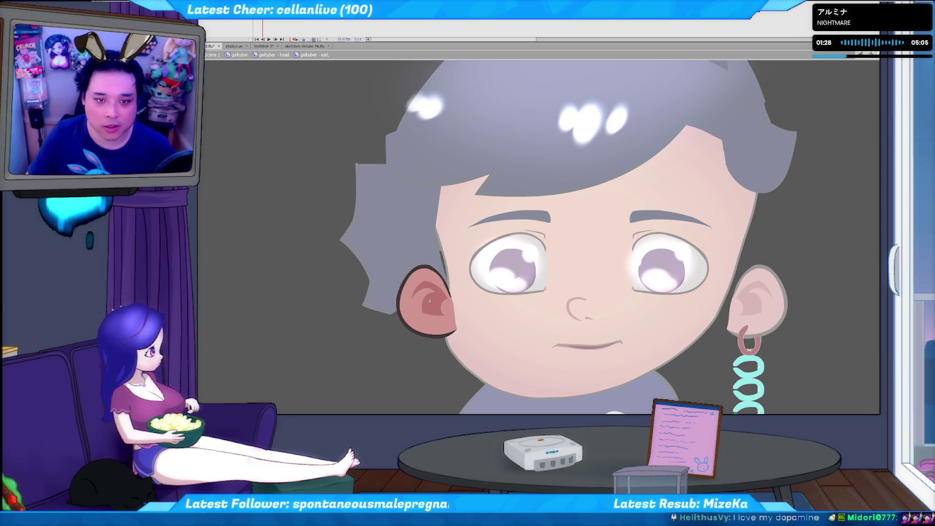
double_click(430, 301)
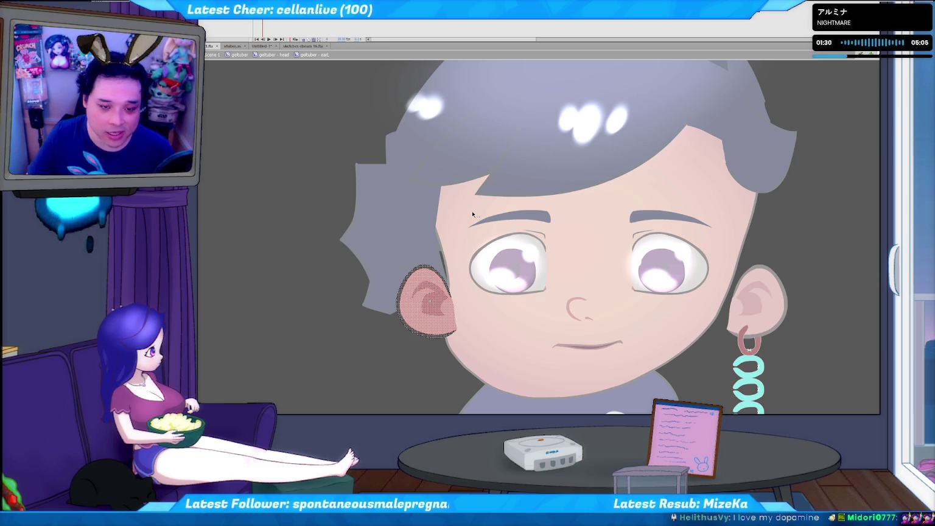
Close the Untitled-1 scratch document without saving and open the Commands menu.
click(268, 47)
click(275, 47)
click(606, 183)
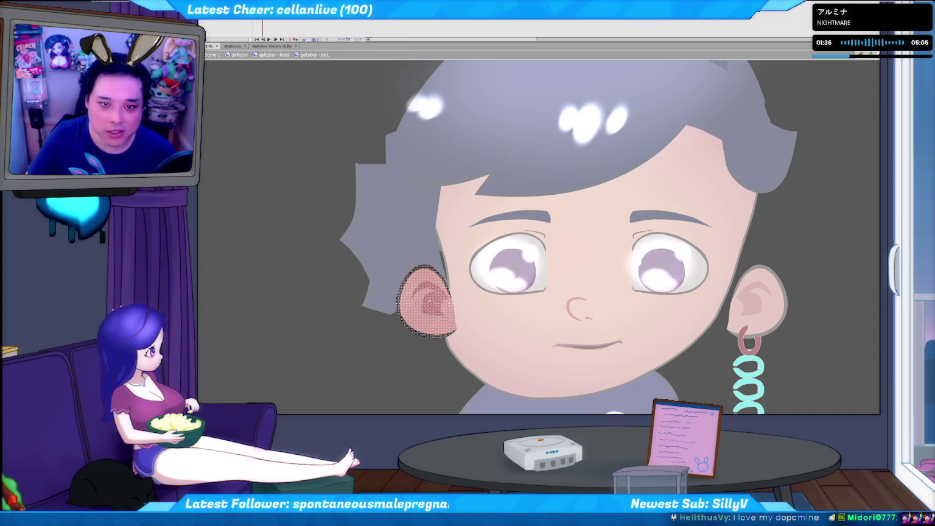
click(292, 13)
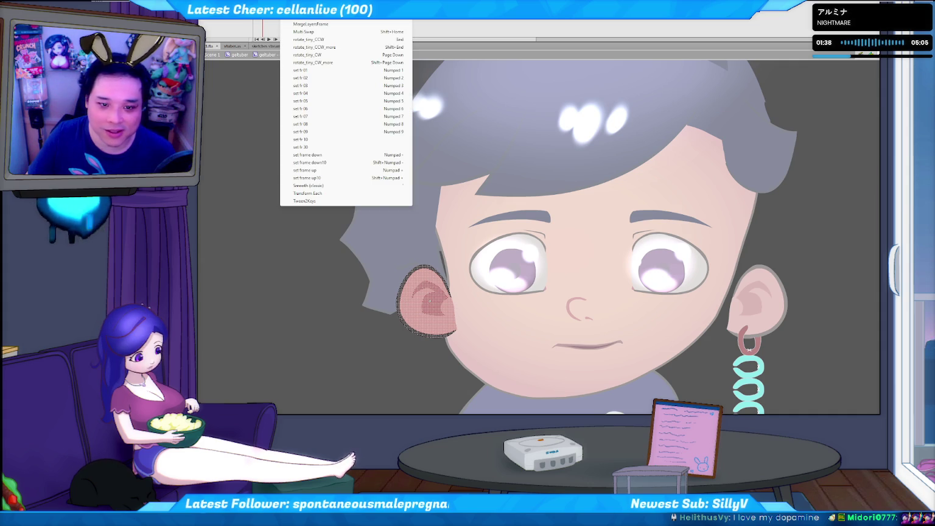
Apply Line Boil to the ear, then on the next frame apply it at intensity 5.
click(308, 16)
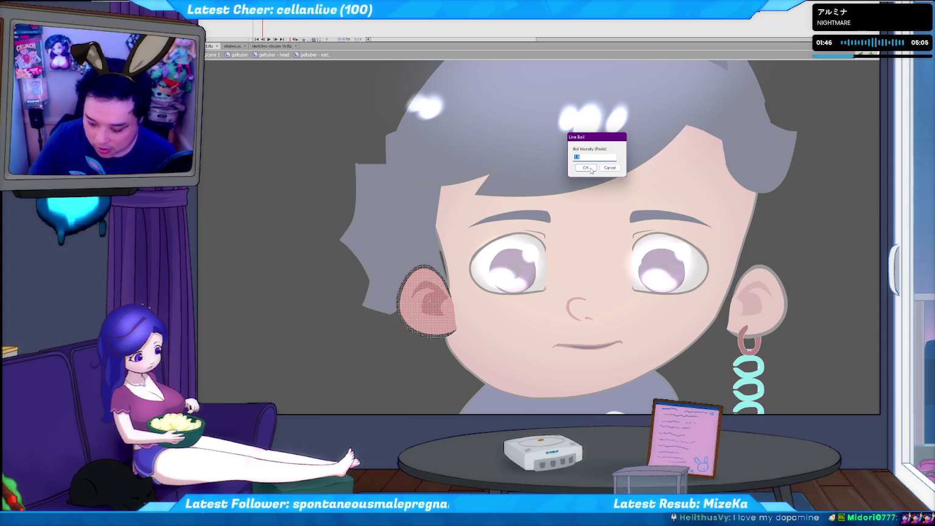
click(589, 168)
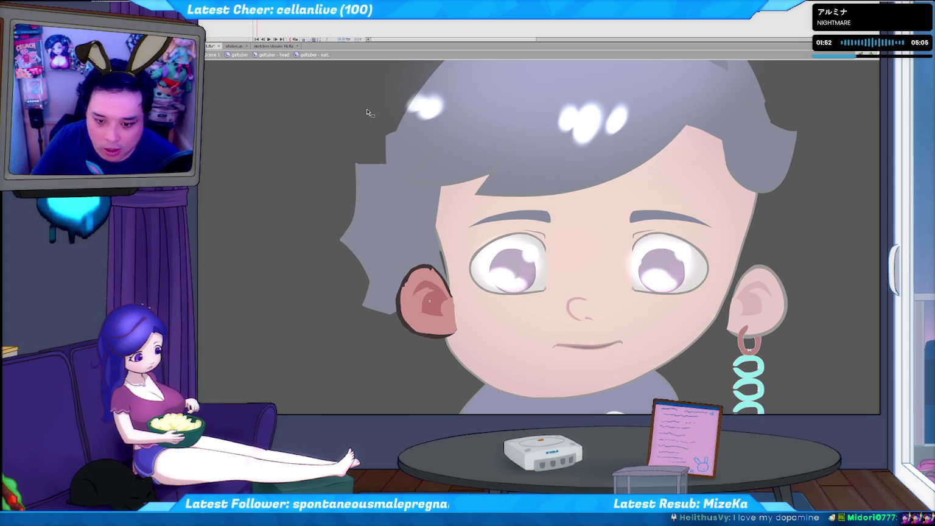
key(period)
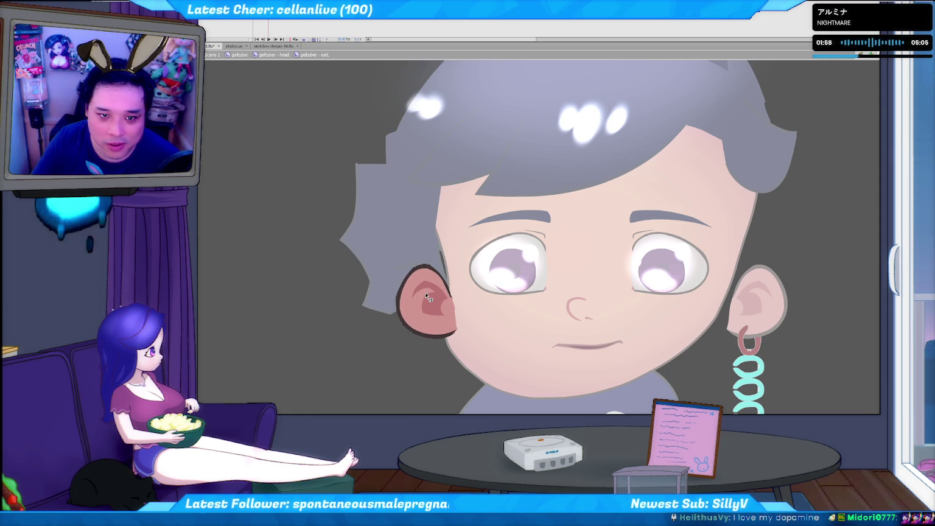
double_click(428, 297)
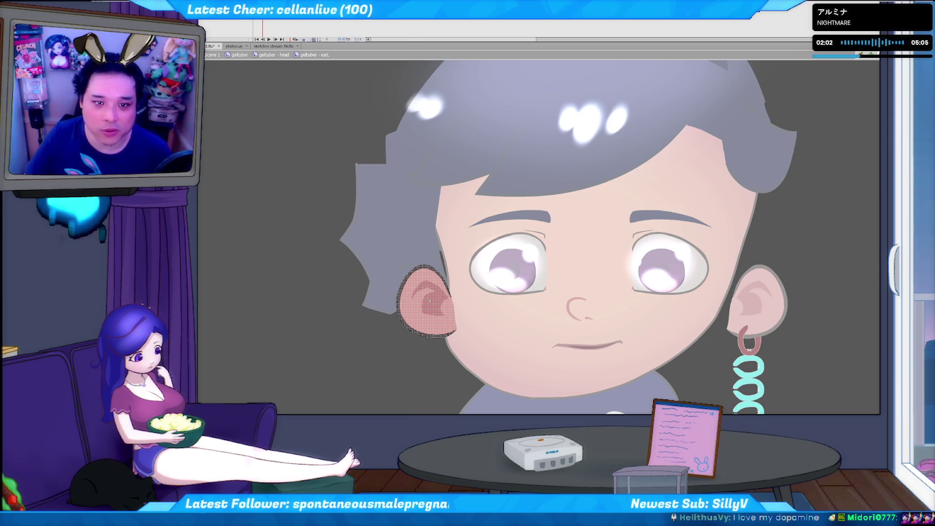
click(292, 13)
click(311, 16)
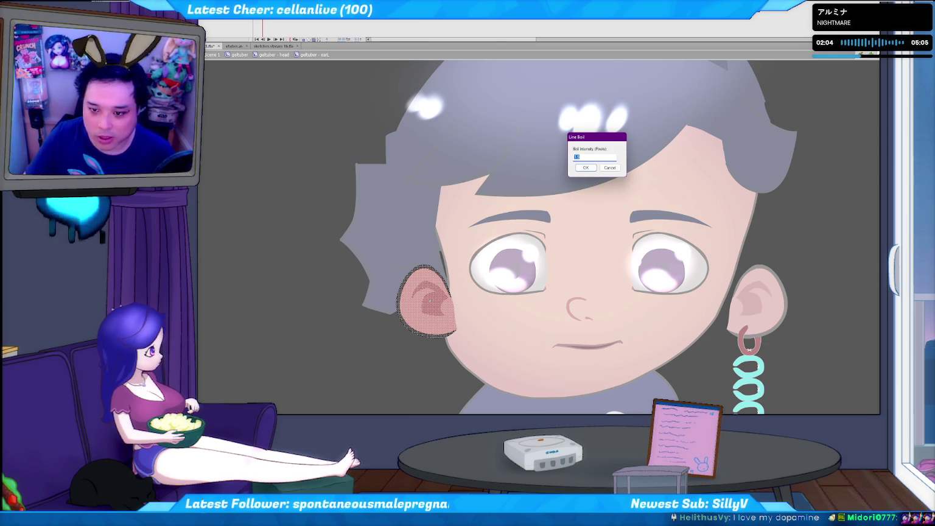
text(5)
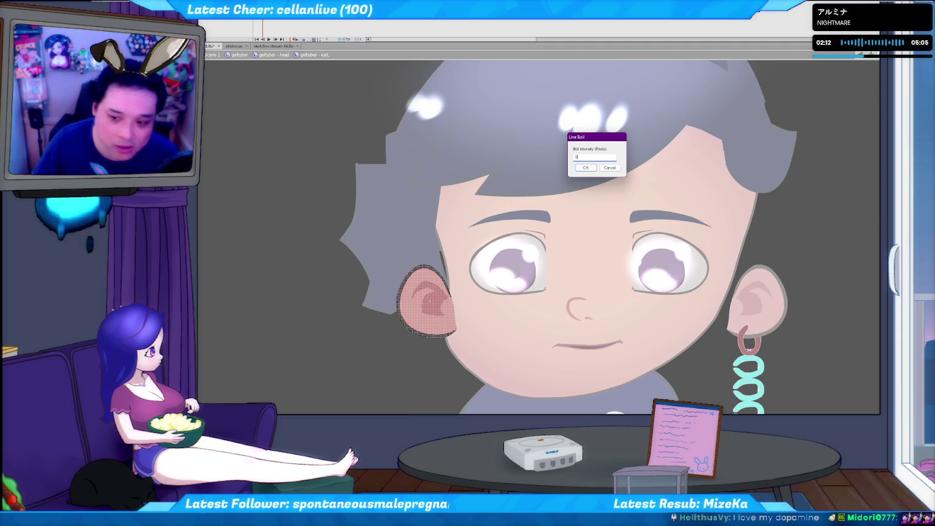
key(Return)
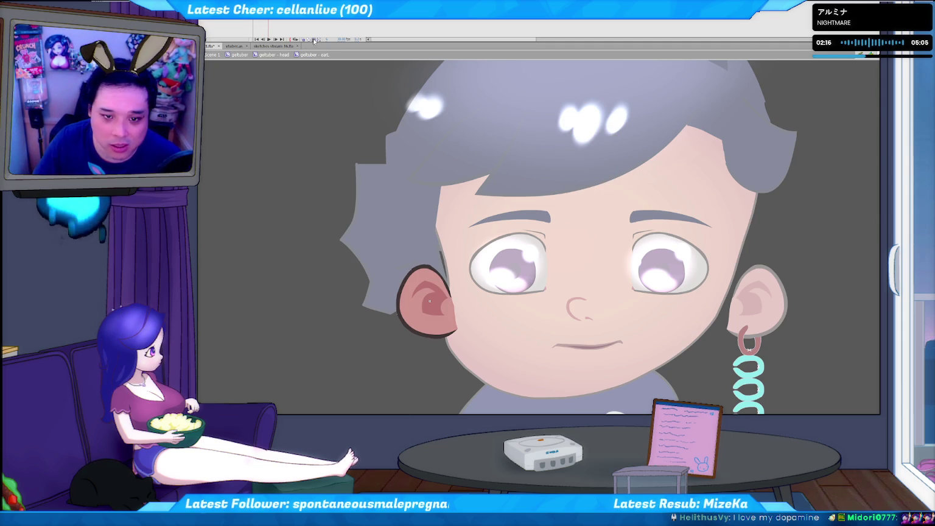
Undo and redo the boil, then reselect the ear and run Line Boil again.
key(ctrl+z)
key(ctrl+y)
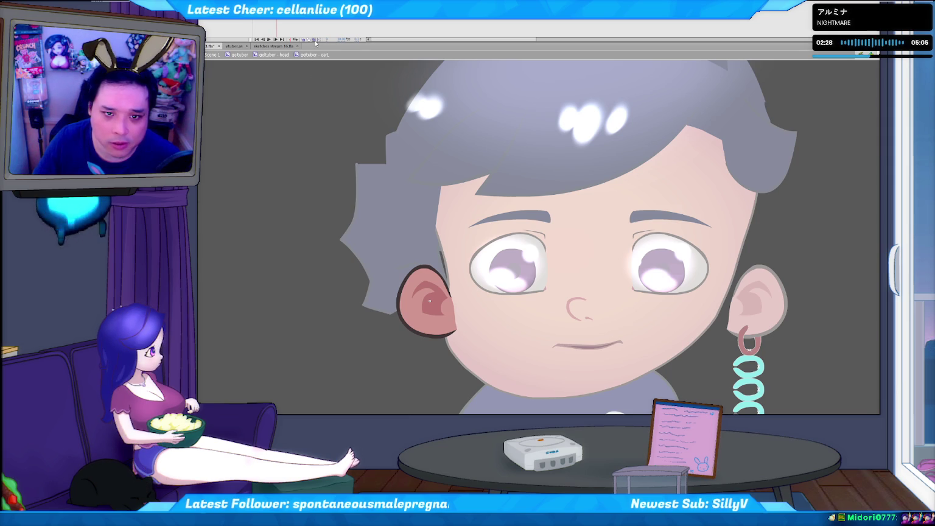
key(ctrl+a)
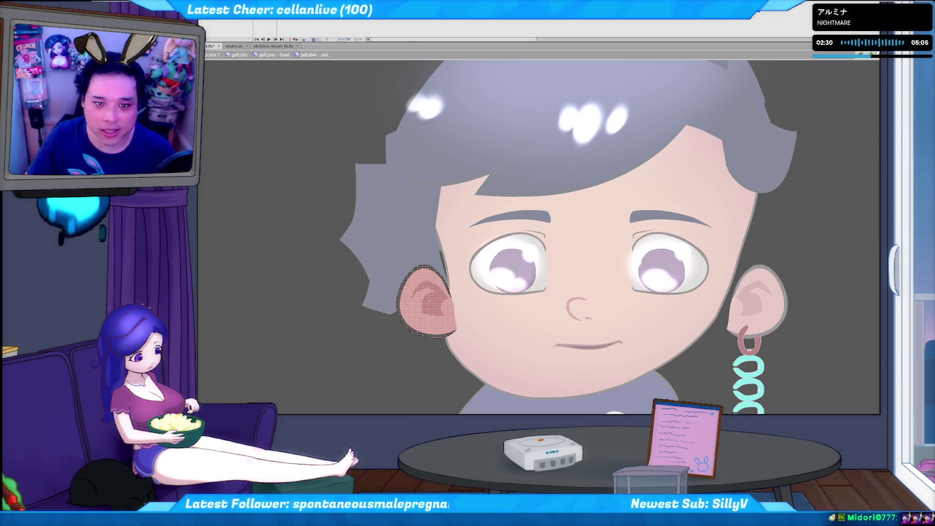
click(286, 13)
click(317, 110)
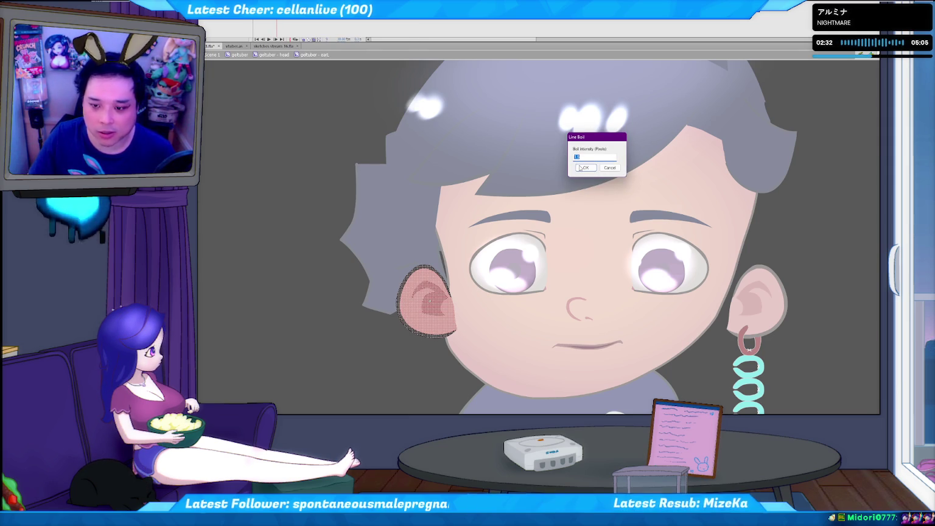
key(Return)
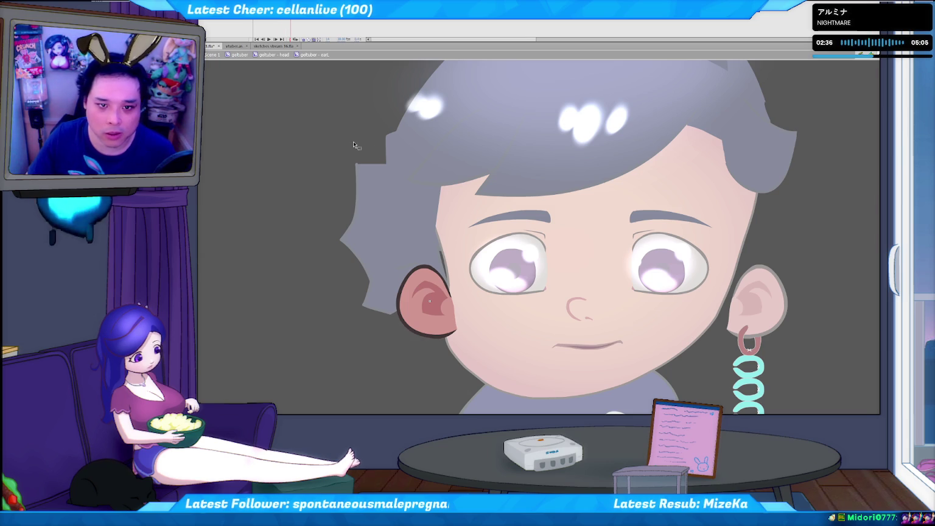
Reapply Line Boil to the left ear twice more, giving it a thick dark outline.
key(ctrl+z)
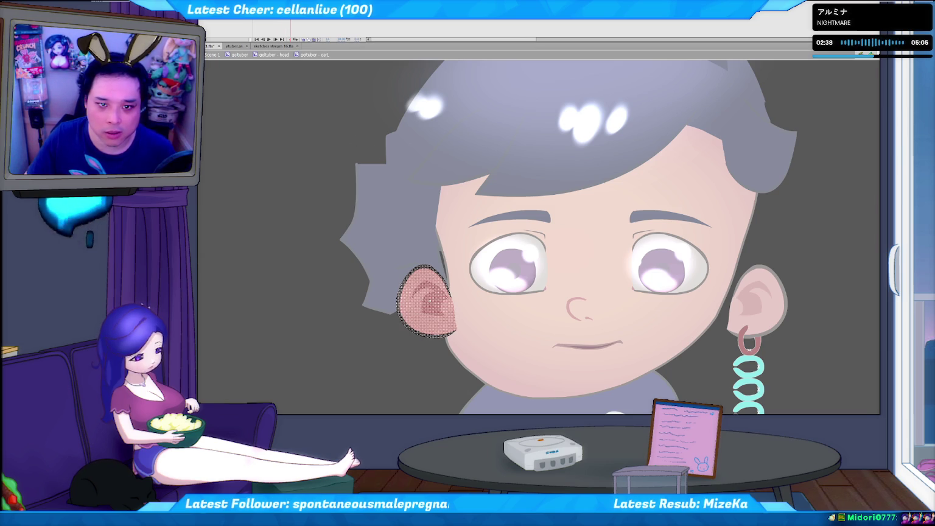
click(291, 13)
click(308, 16)
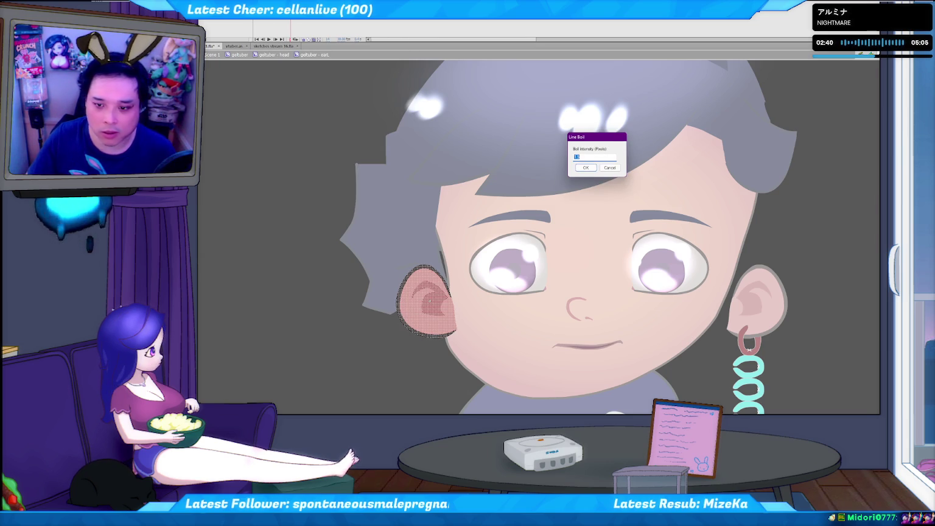
key(Return)
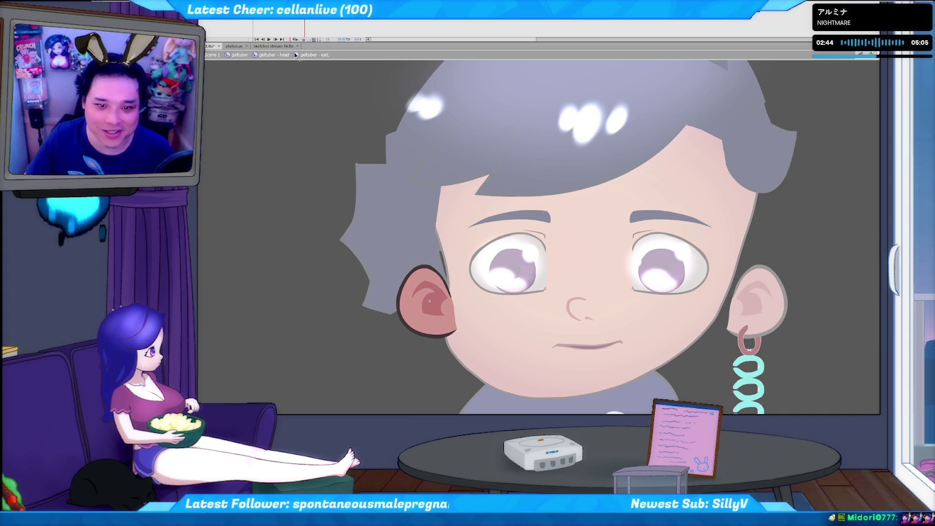
key(ctrl+a)
click(291, 13)
click(308, 16)
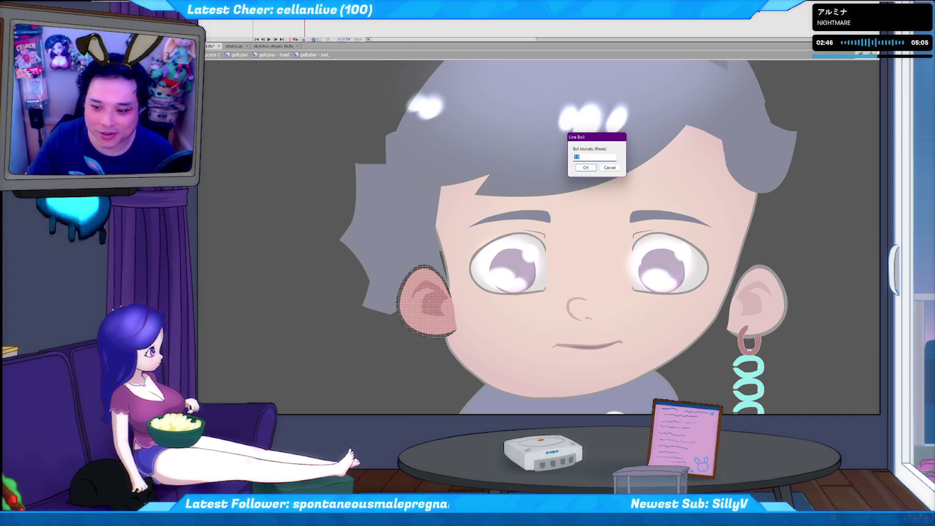
key(Return)
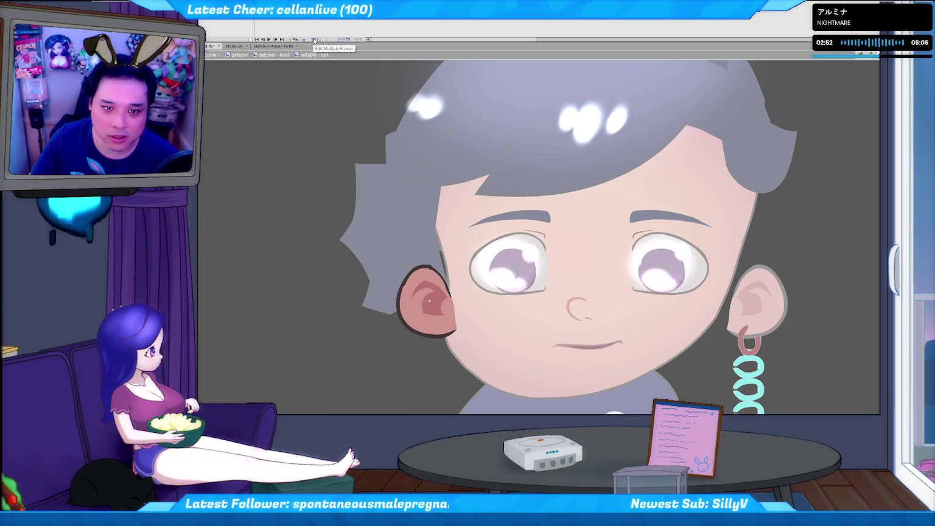
scroll(494, 249, up, 2)
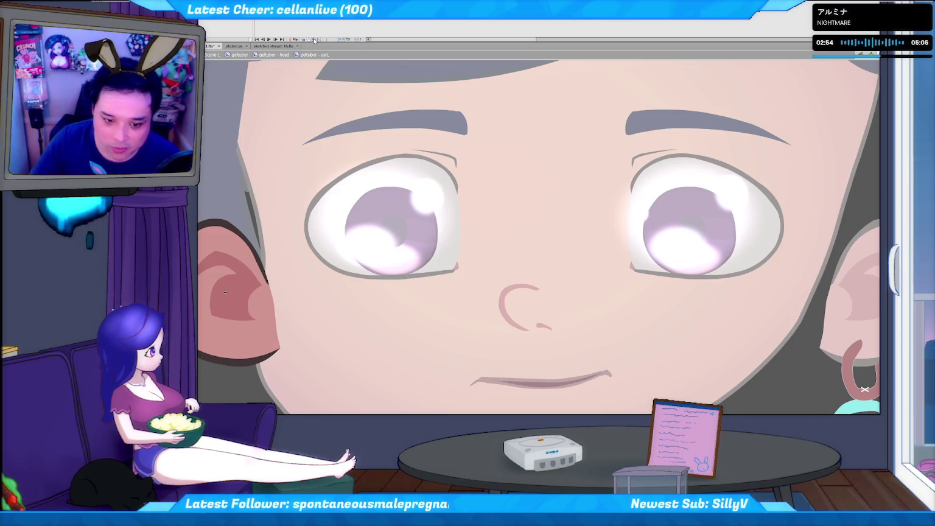
mouse_move(305, 369)
mouse_down()
mouse_move(436, 273)
mouse_move(537, 281)
mouse_up()
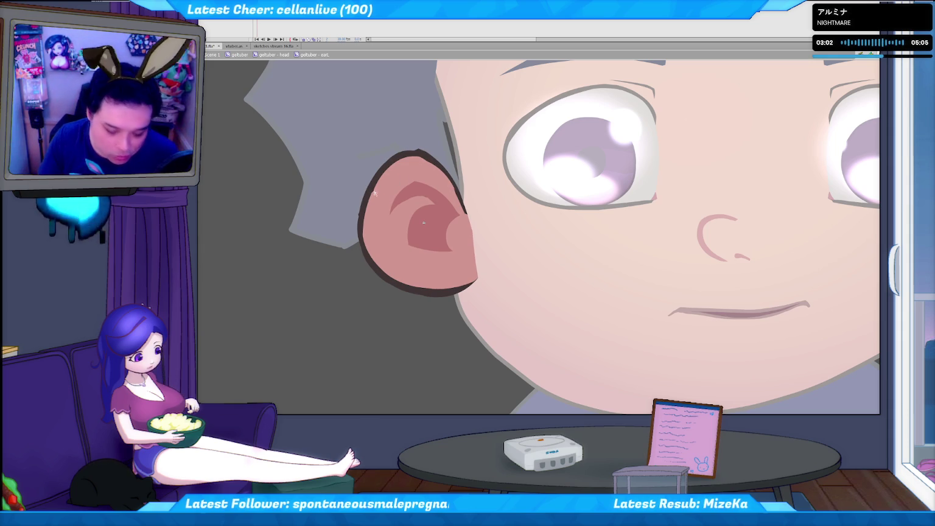
key(period)
key(period)
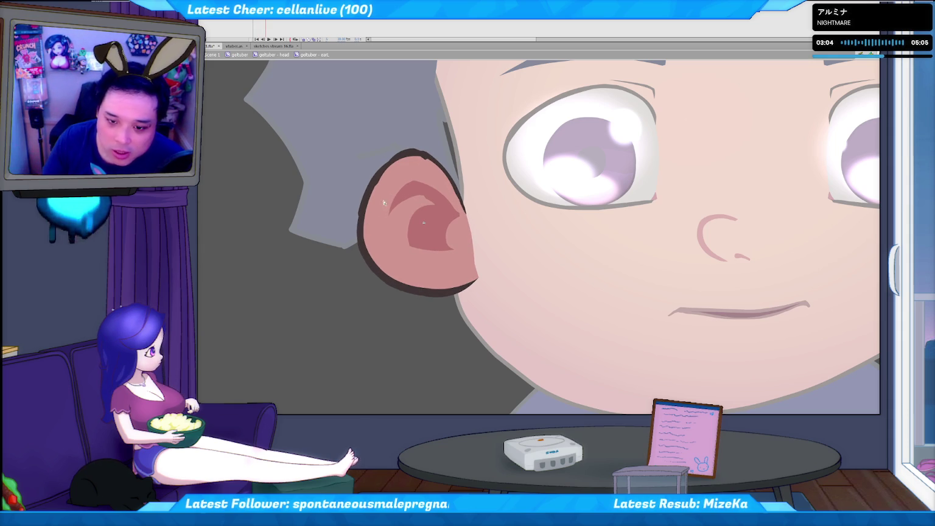
click(425, 159)
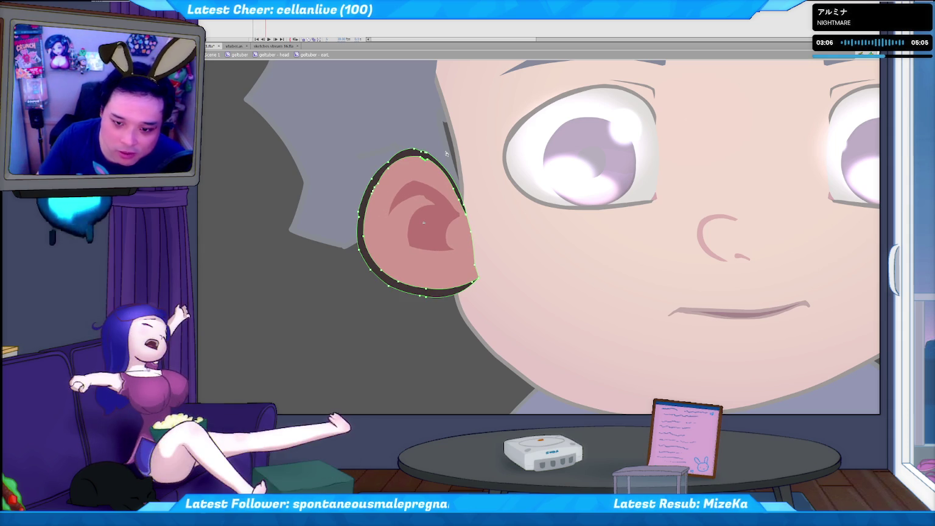
key(comma)
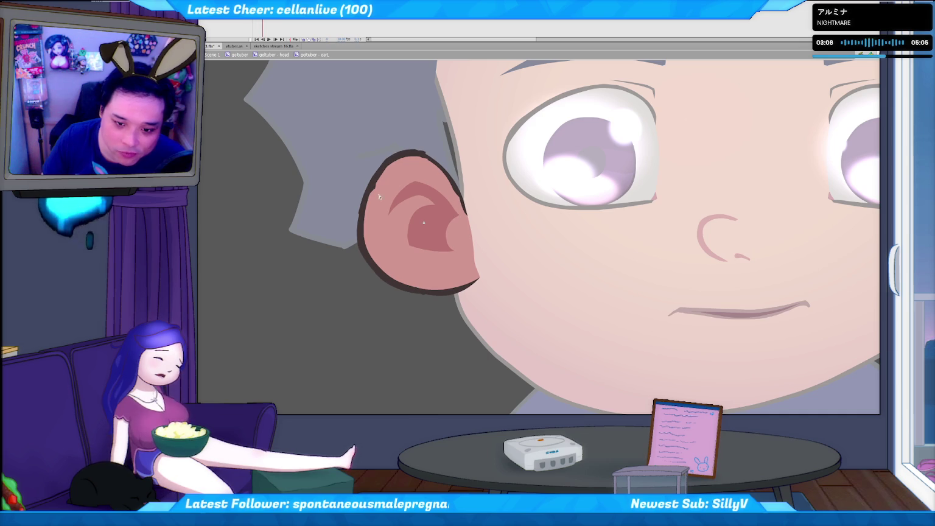
click(376, 184)
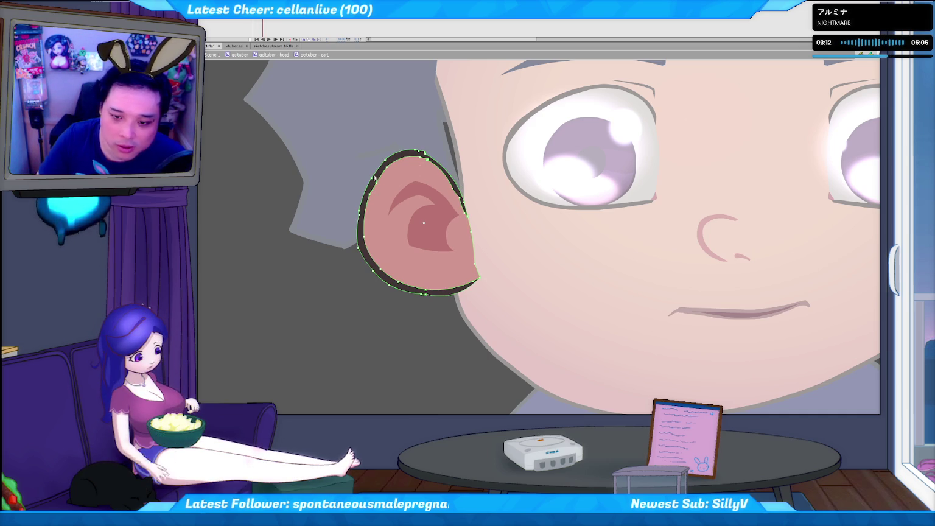
key(period)
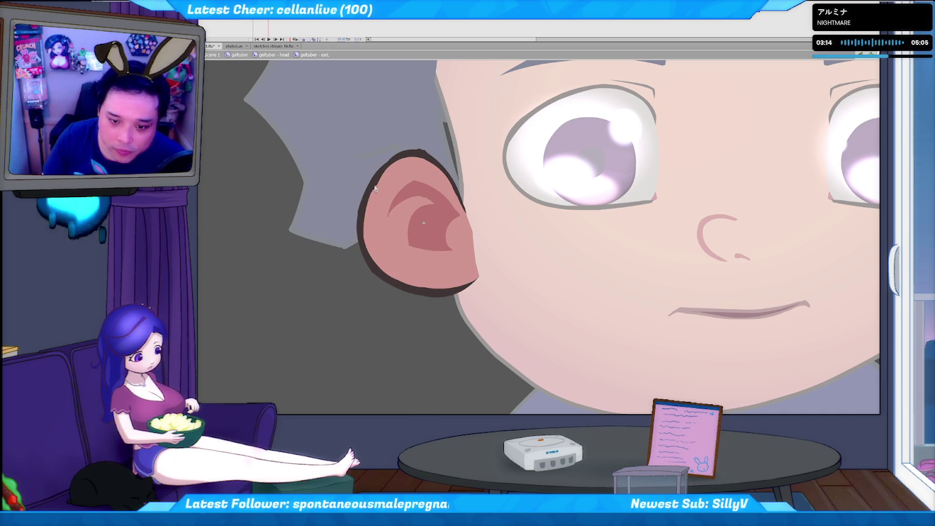
click(379, 195)
key(period)
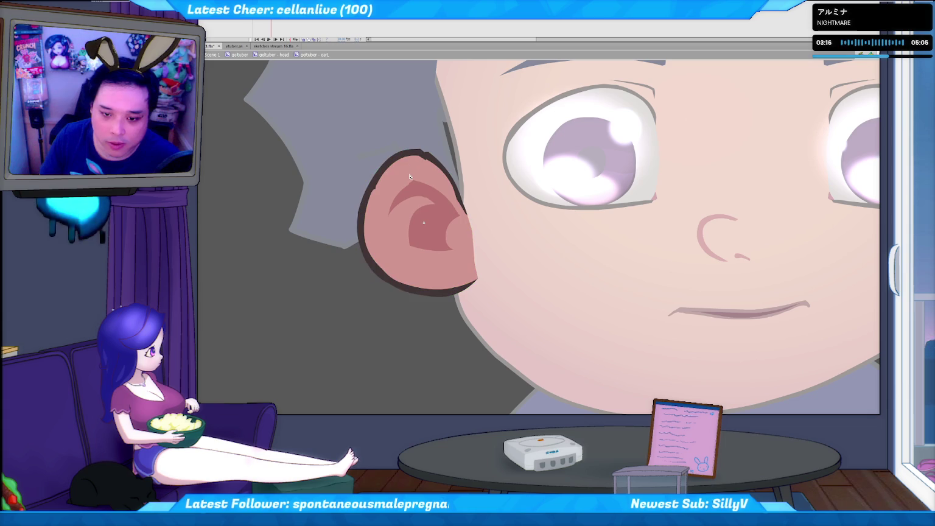
click(427, 161)
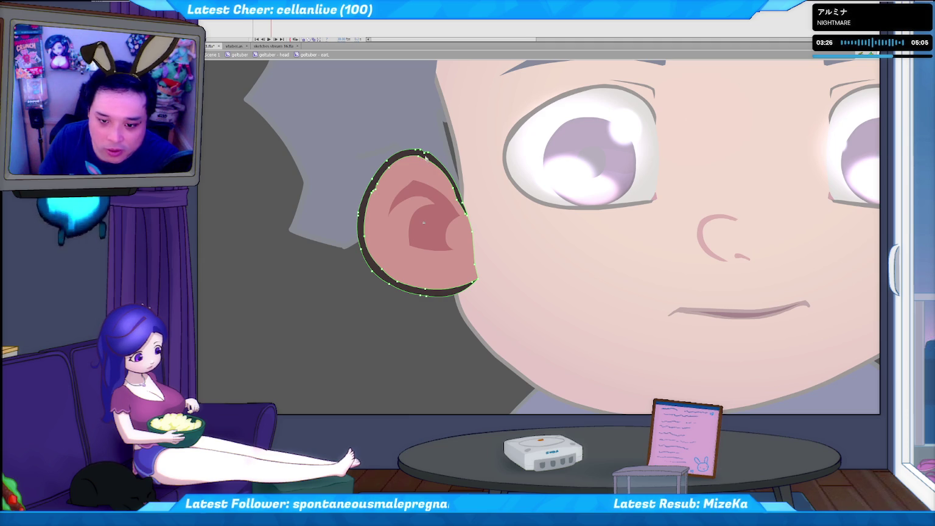
click(432, 143)
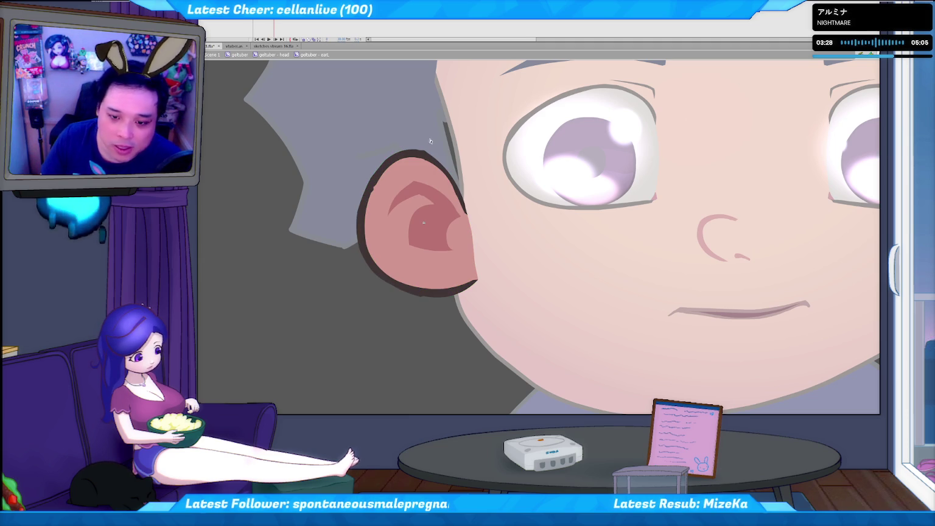
click(420, 152)
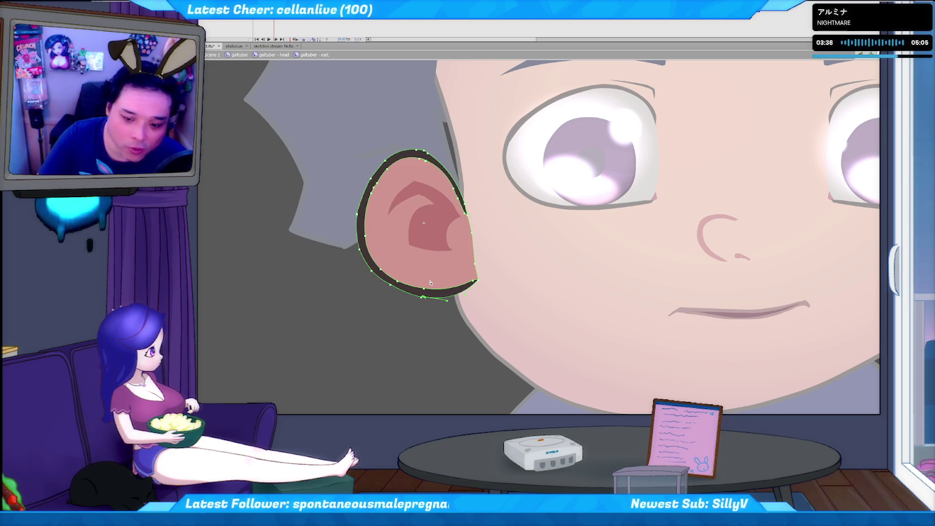
click(380, 318)
click(380, 191)
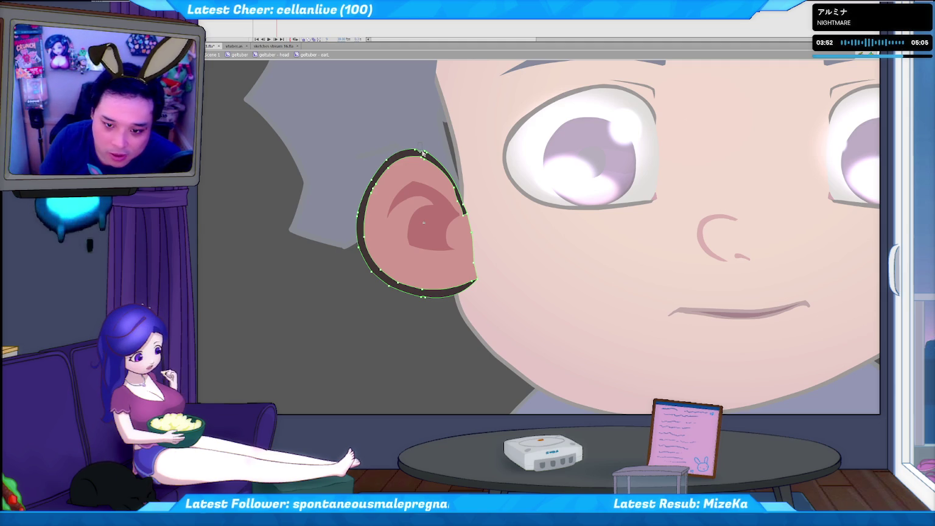
click(411, 121)
click(424, 156)
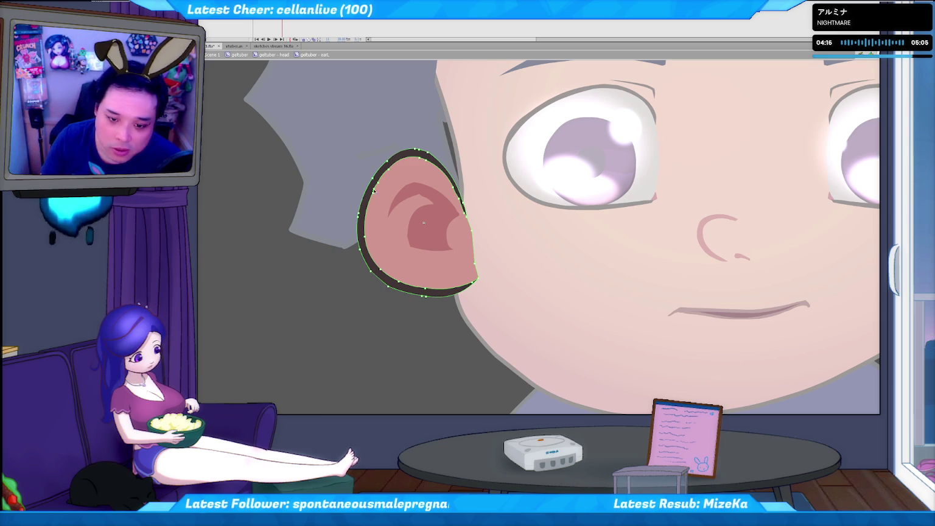
key(period)
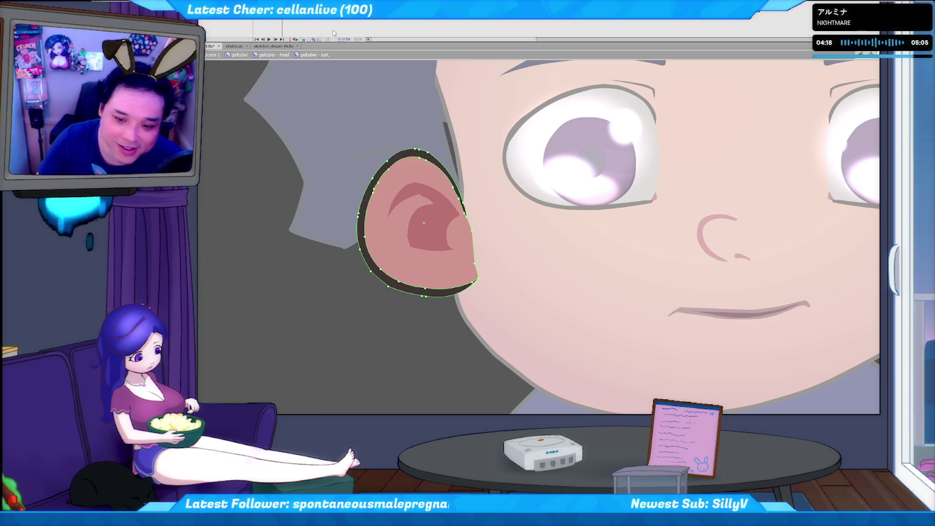
click(373, 193)
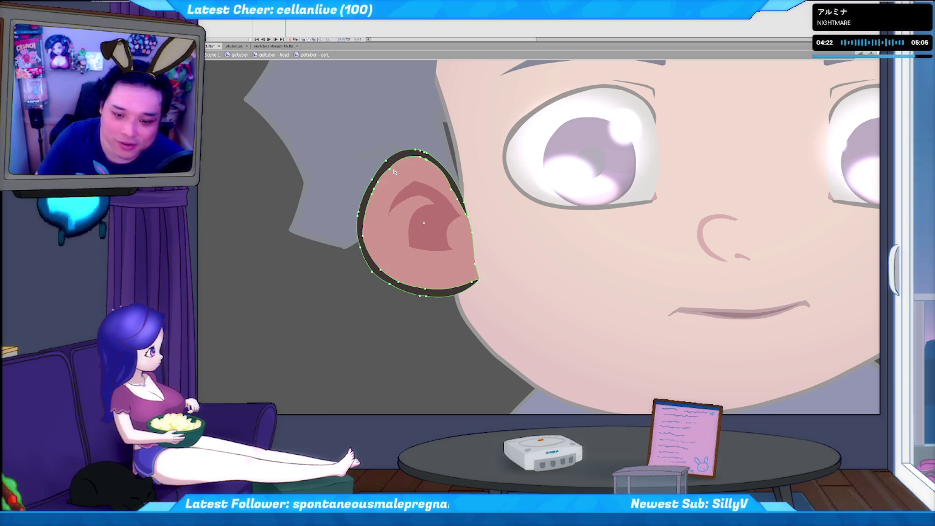
key(Escape)
click(426, 161)
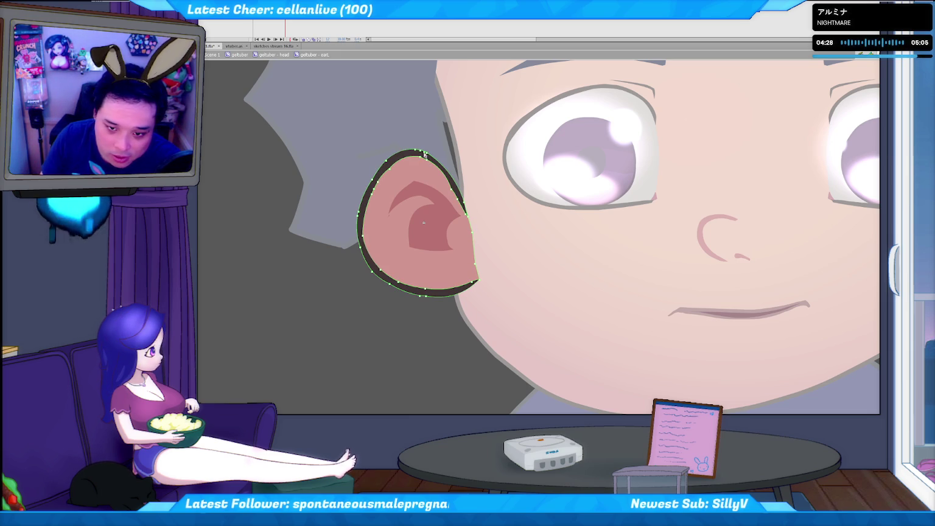
key(Escape)
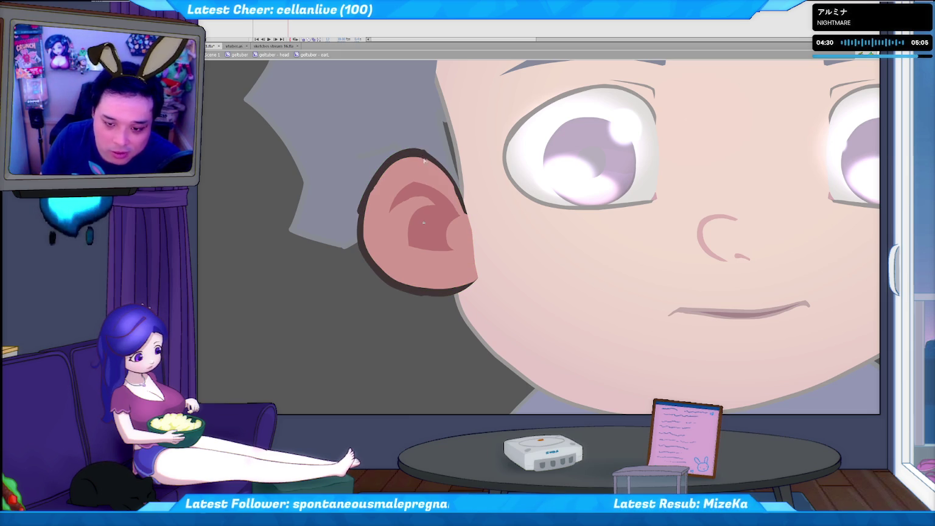
click(400, 179)
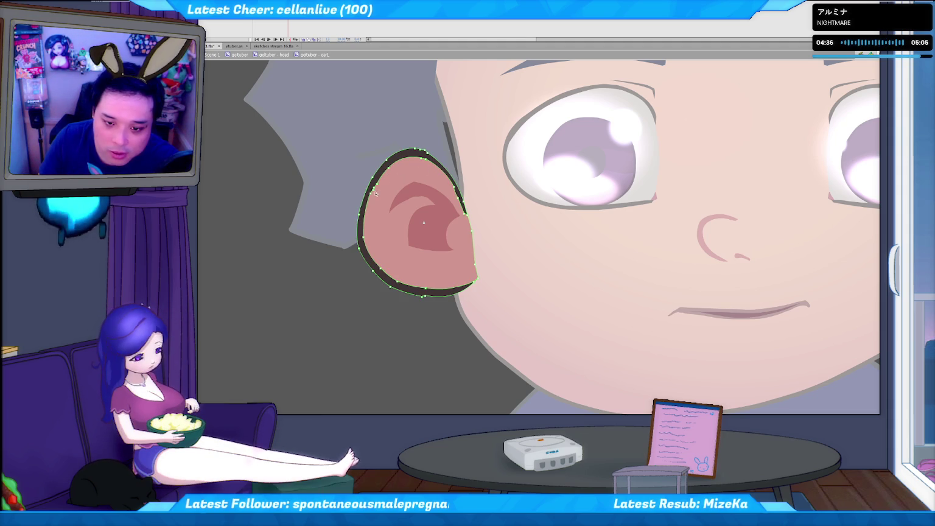
key(Escape)
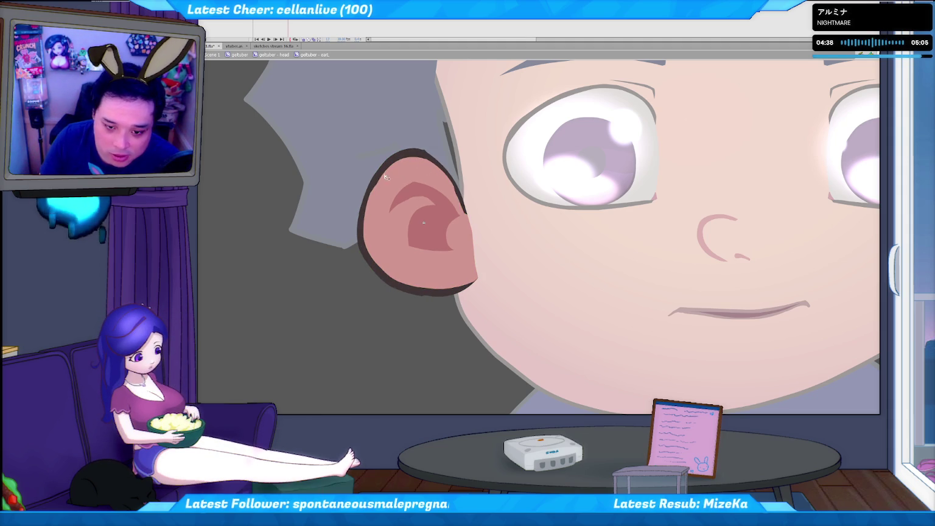
click(427, 153)
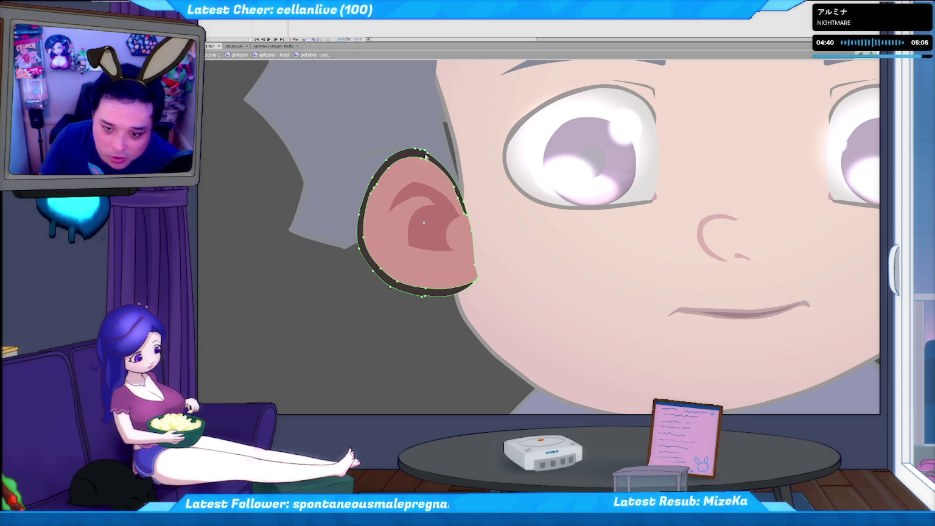
key(Escape)
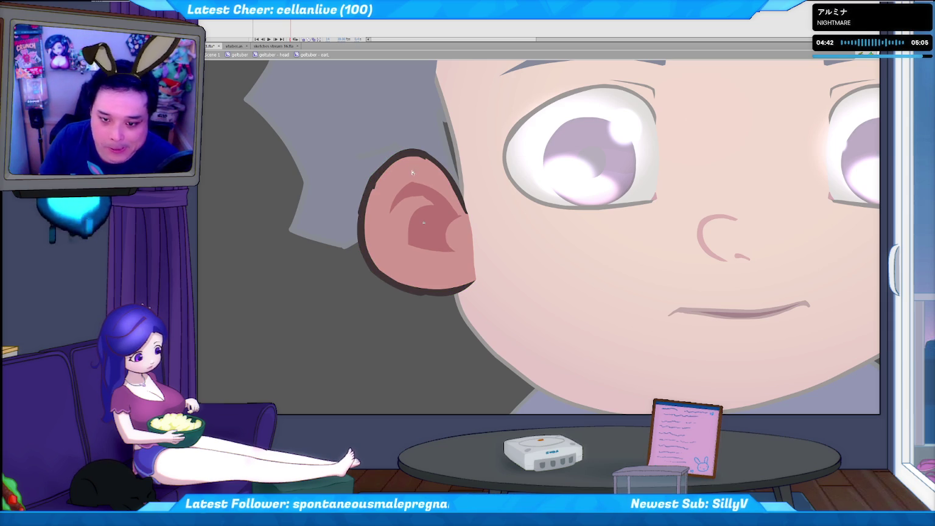
click(425, 164)
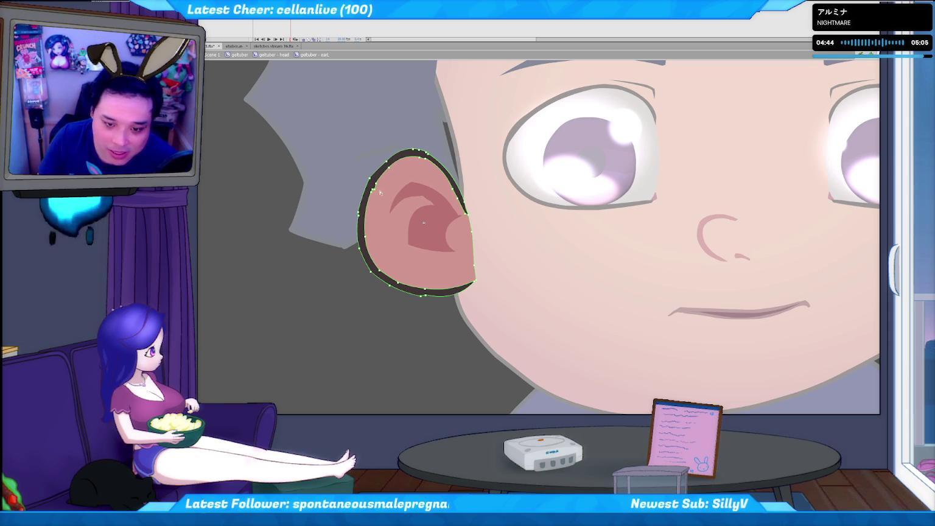
key(Escape)
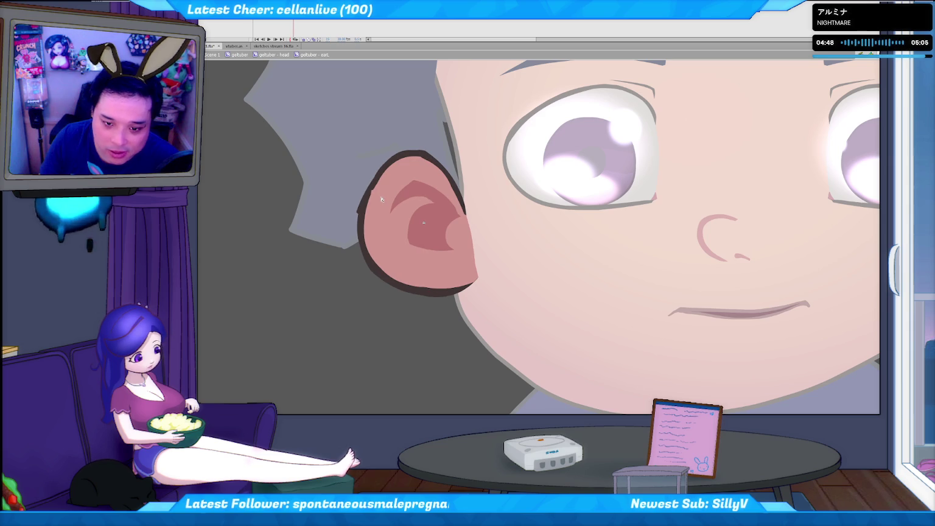
click(377, 192)
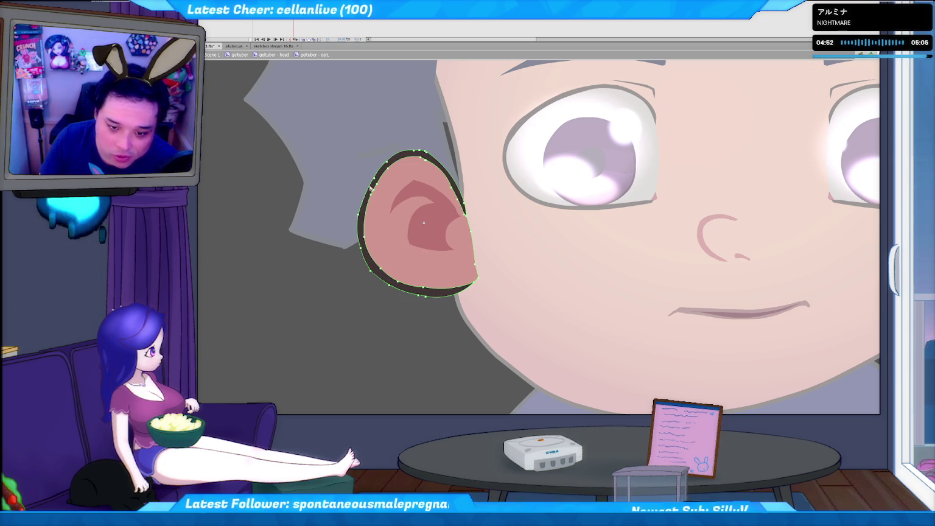
key(Escape)
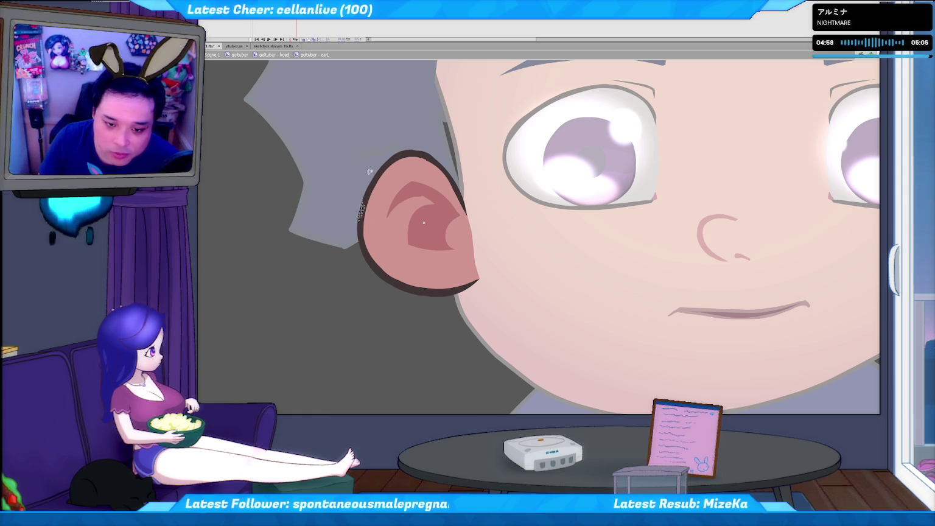
click(395, 175)
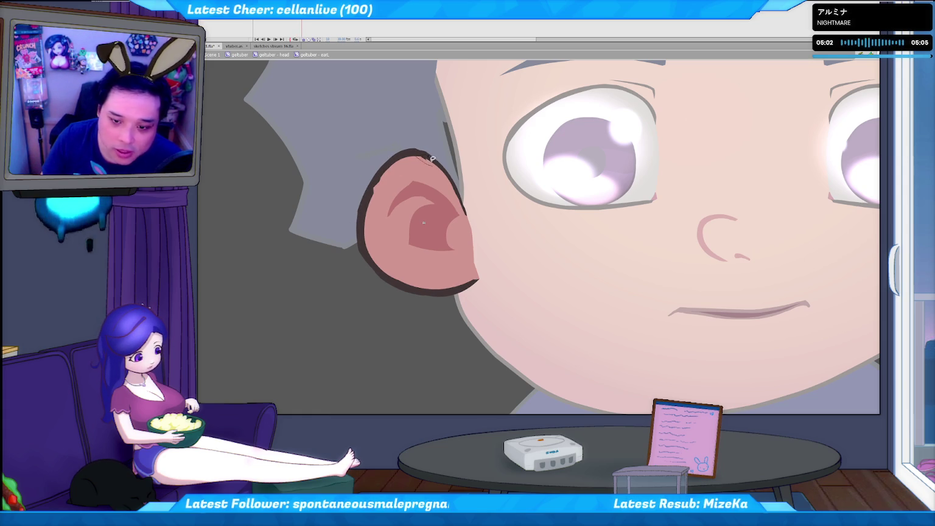
click(430, 157)
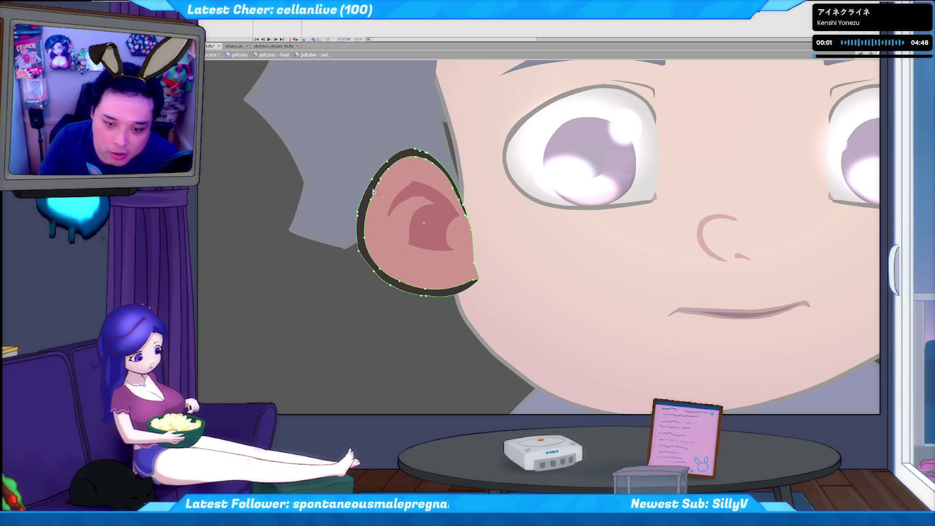
key(Escape)
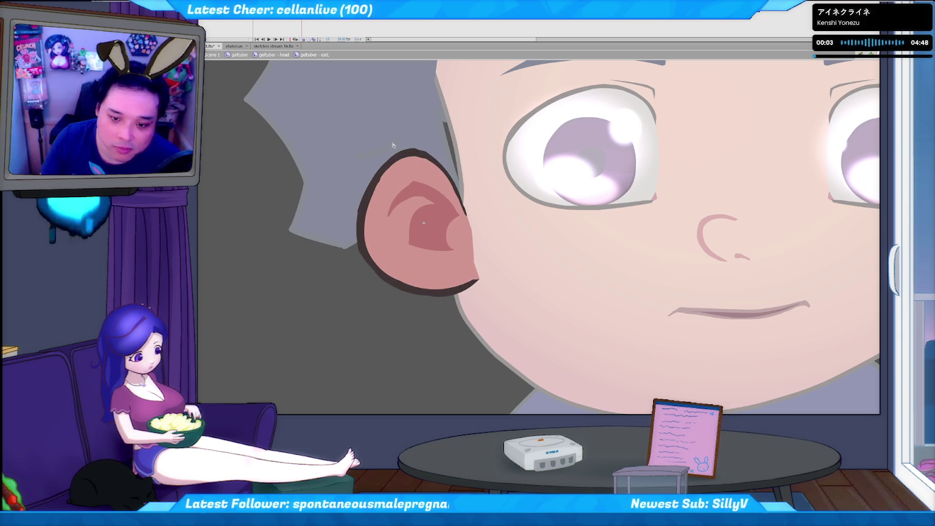
click(372, 189)
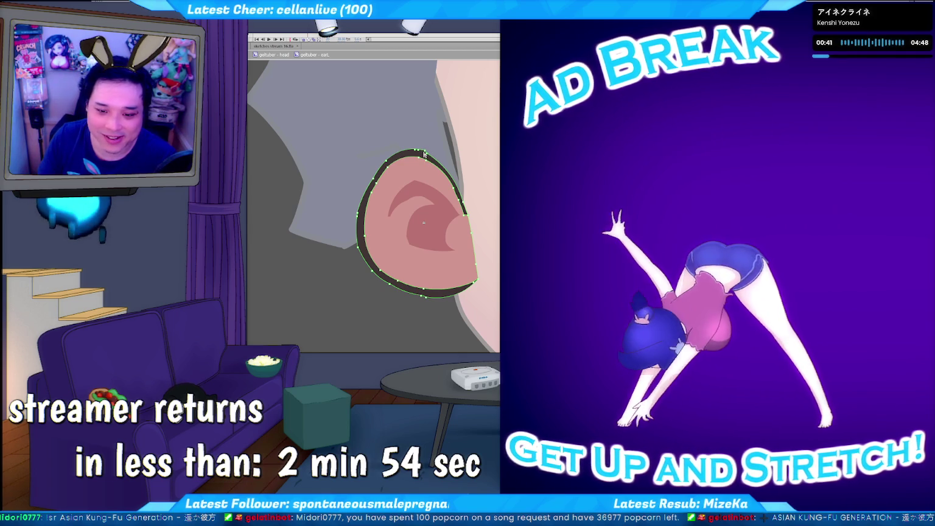
Select and deselect the left ear's boiled outline to inspect it.
key(ctrl+shift+a)
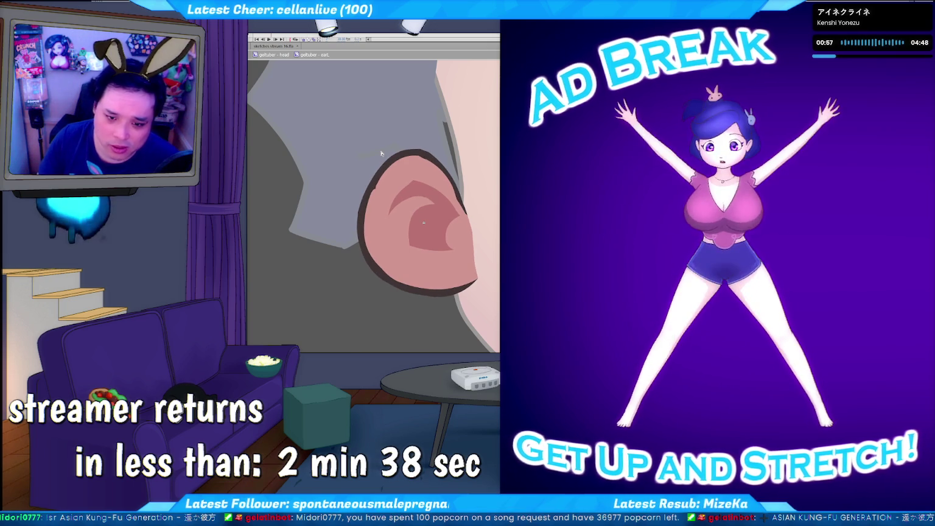
click(386, 174)
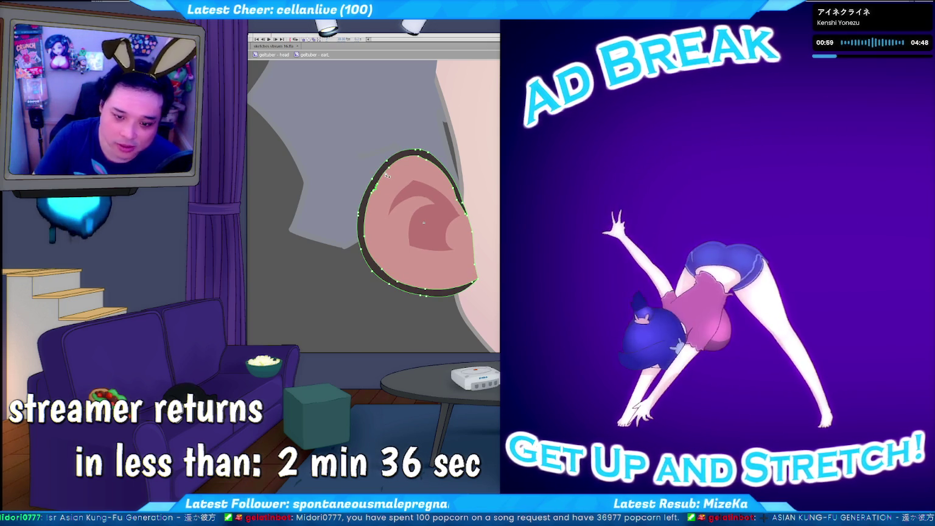
click(372, 188)
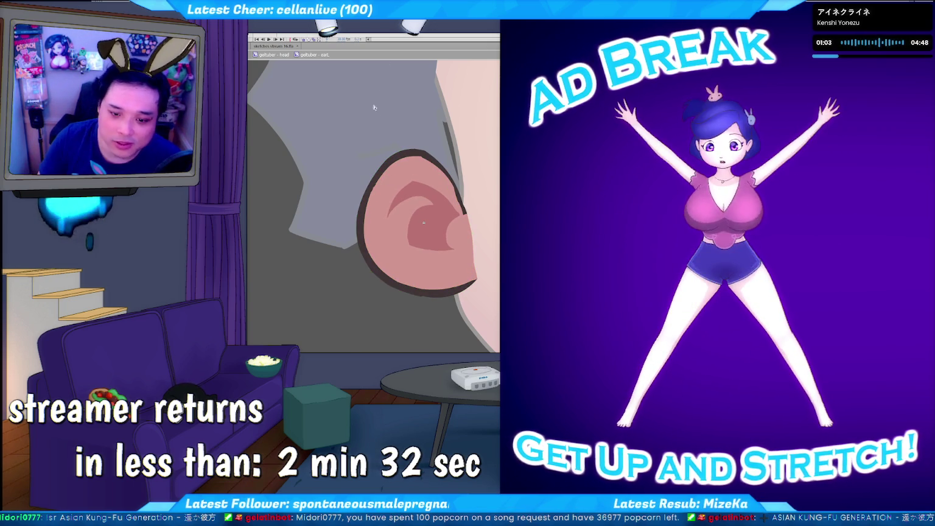
click(380, 194)
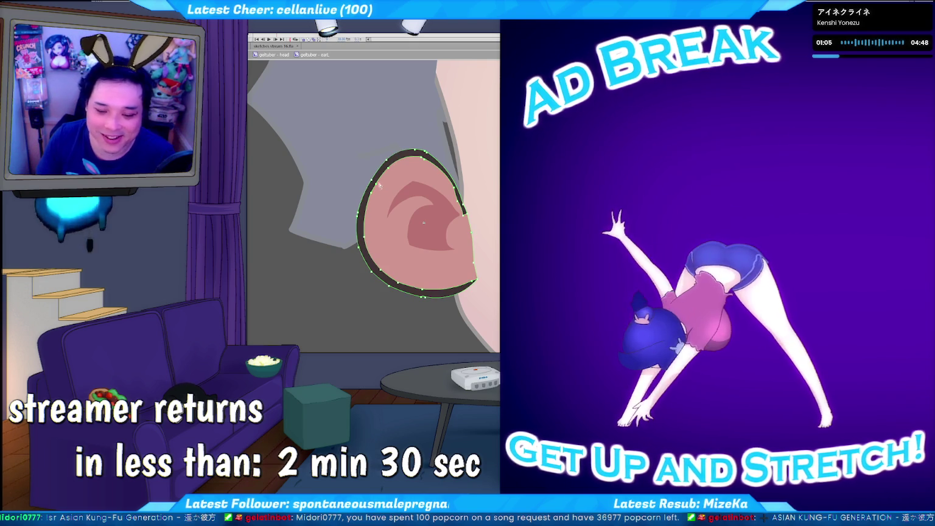
click(374, 191)
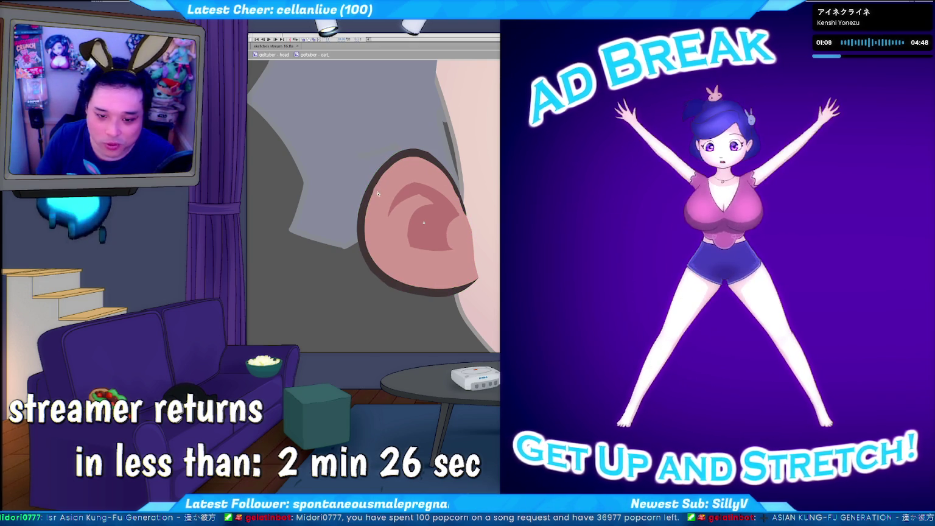
click(376, 184)
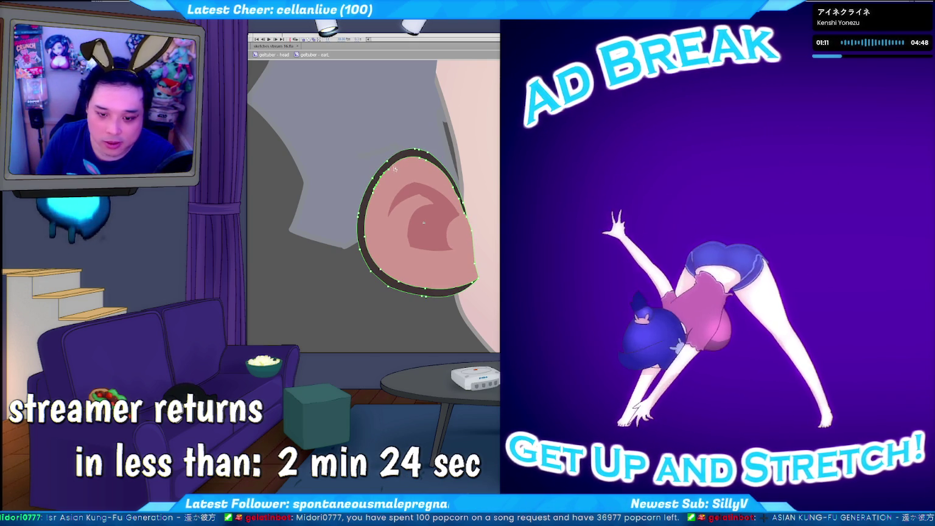
click(391, 184)
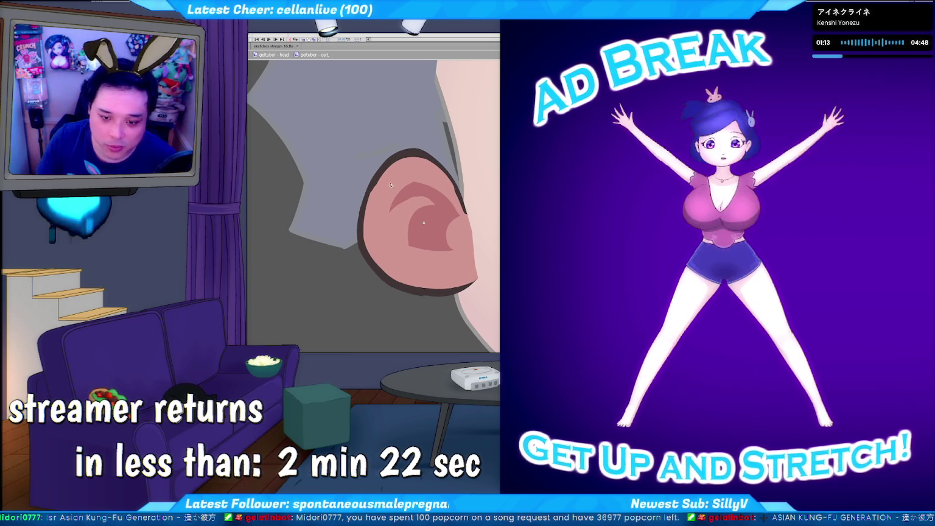
click(383, 196)
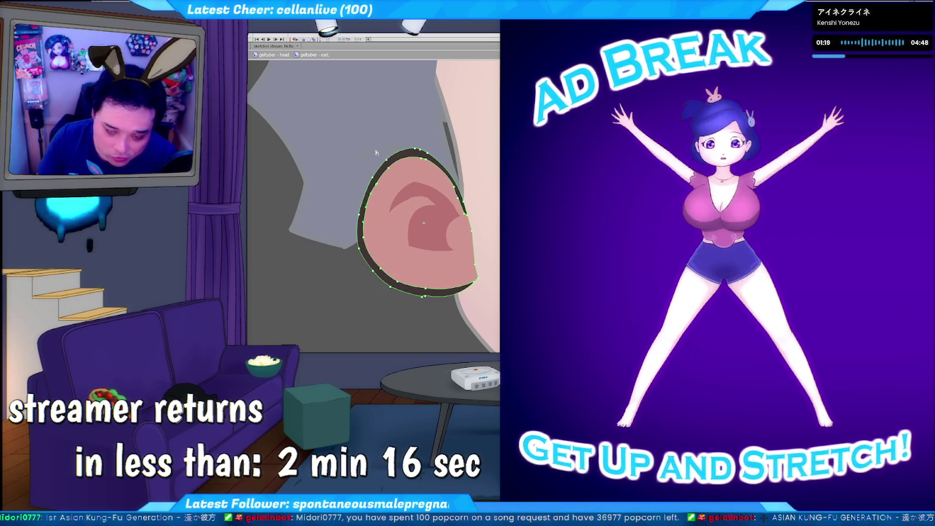
click(362, 208)
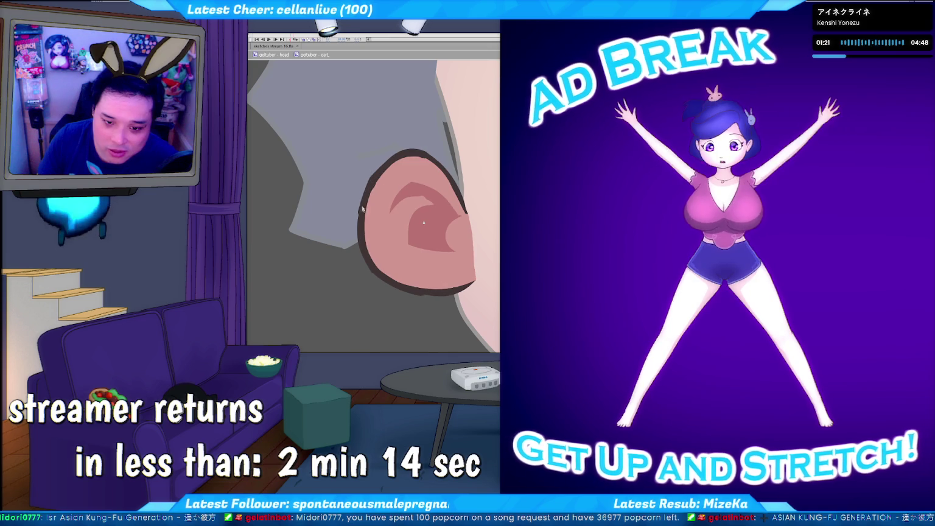
Switch to the Brush tool and open the Actions panel with the puppet's ActionScript.
click(361, 214)
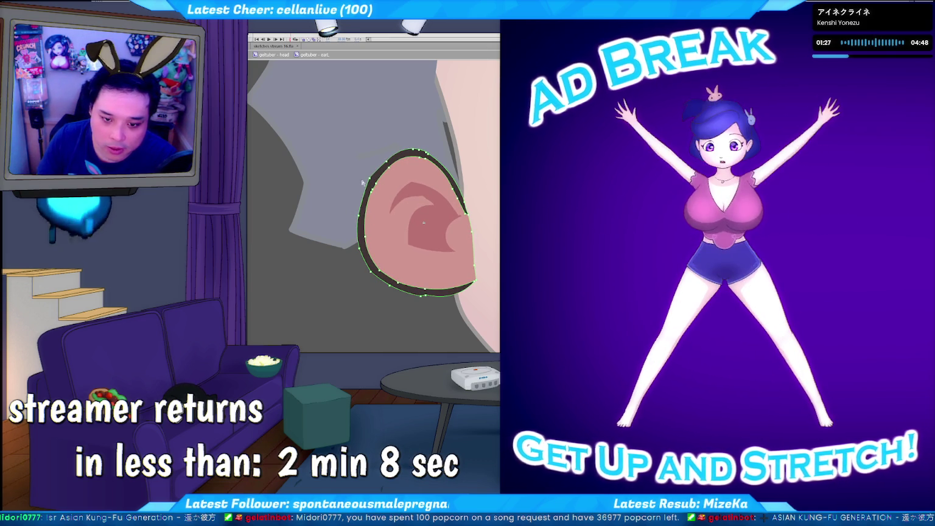
click(384, 134)
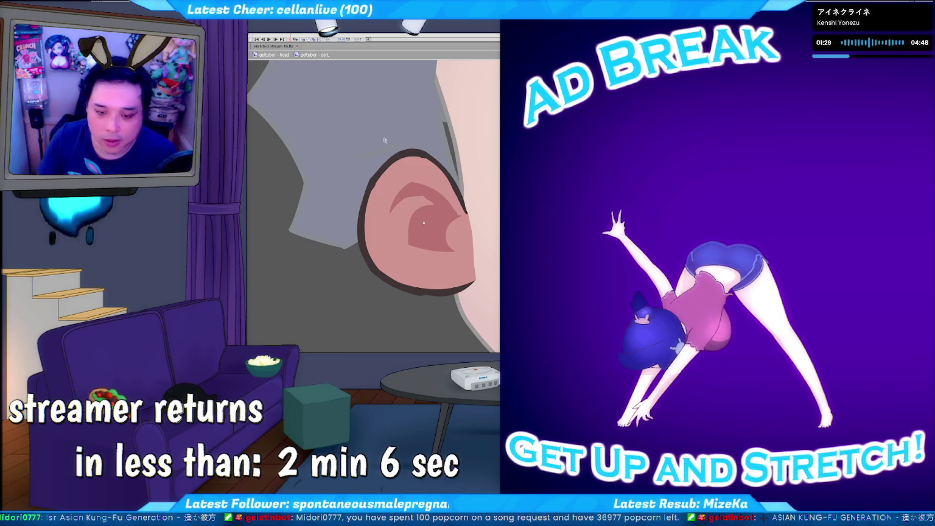
key(b)
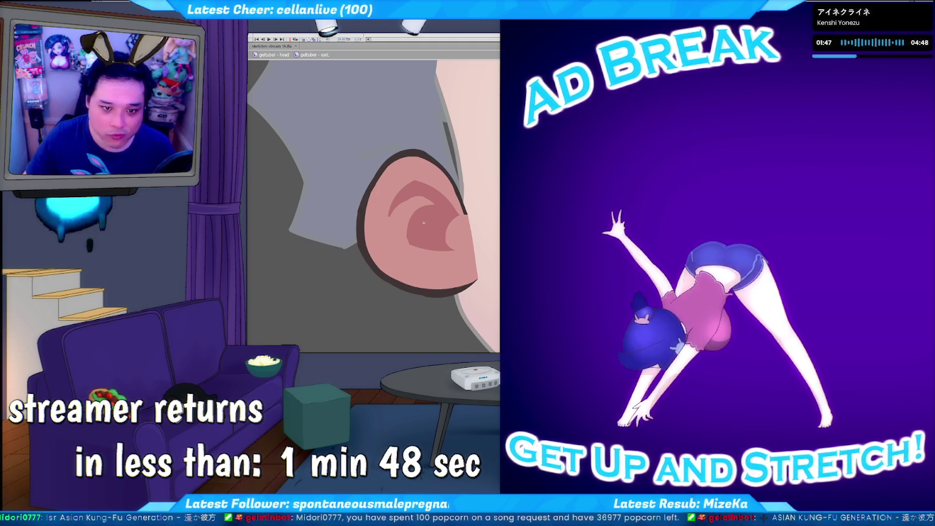
key(F9)
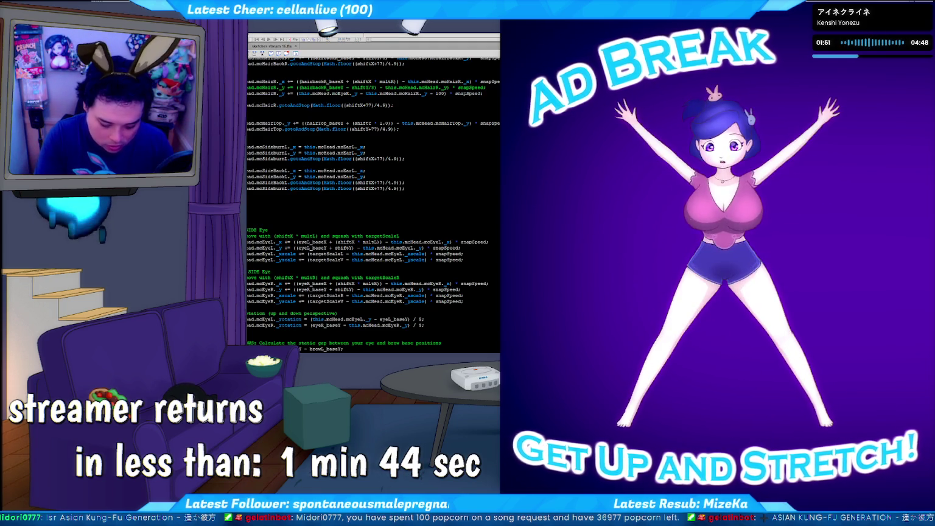
double_click(305, 183)
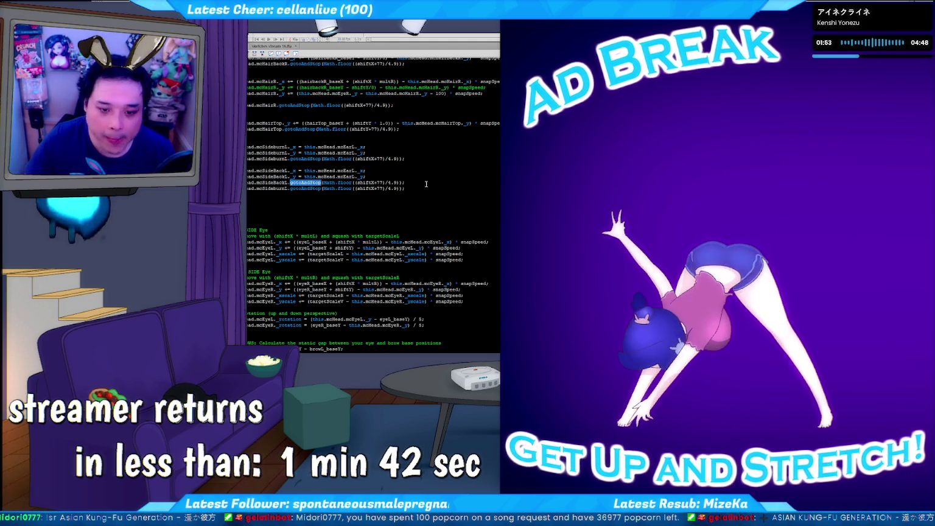
key(F3)
key(F3)
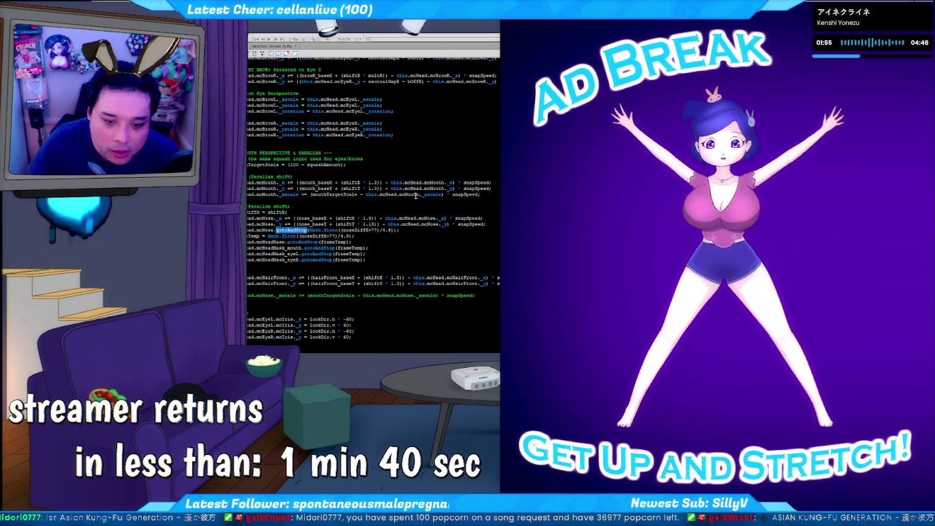
key(F3)
key(F3)
key(F3)
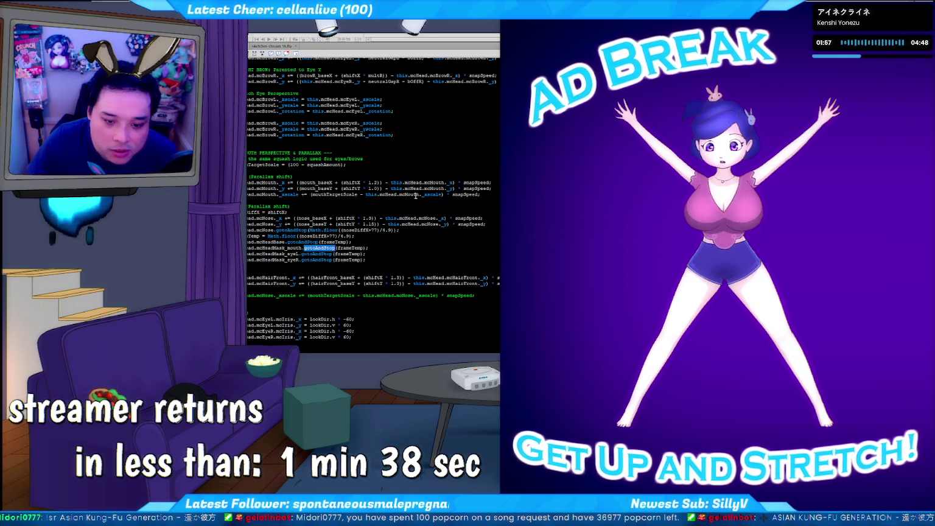
key(F3)
key(F3)
key(F3)
key(F3)
key(F3)
key(F3)
key(F3)
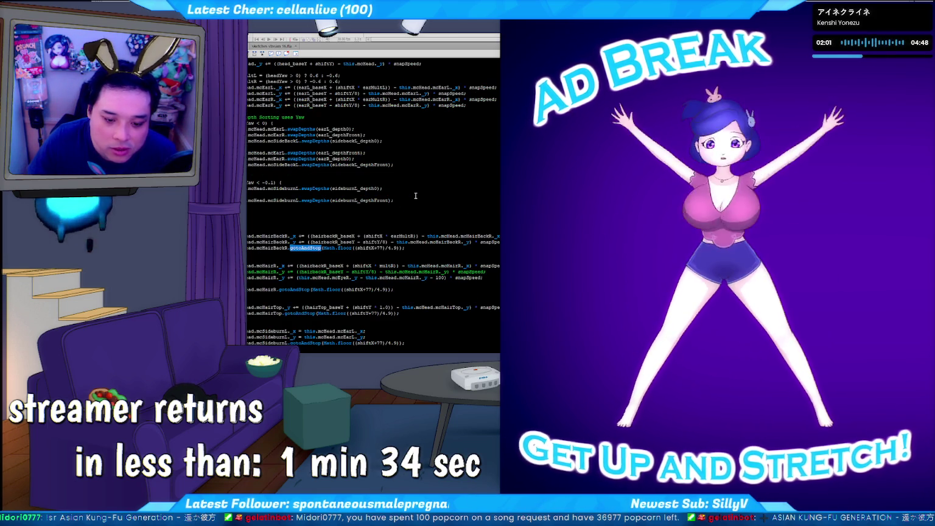
key(F3)
key(F3)
key(F3)
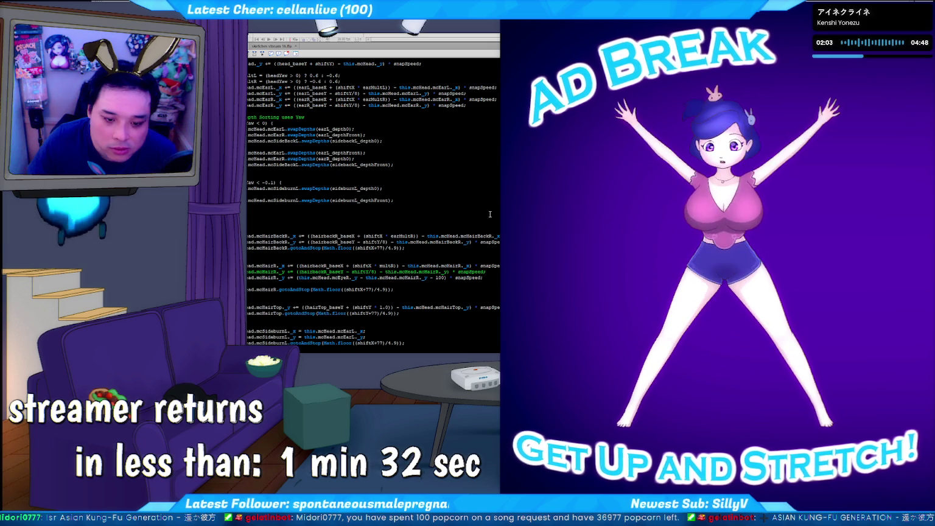
key(F3)
scroll(491, 214, down, 3)
scroll(403, 207, down, 3)
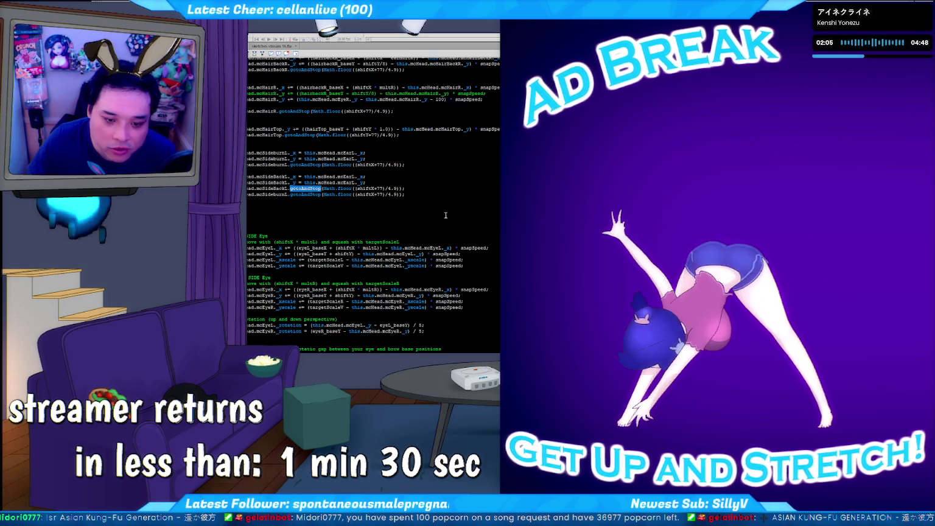
click(446, 189)
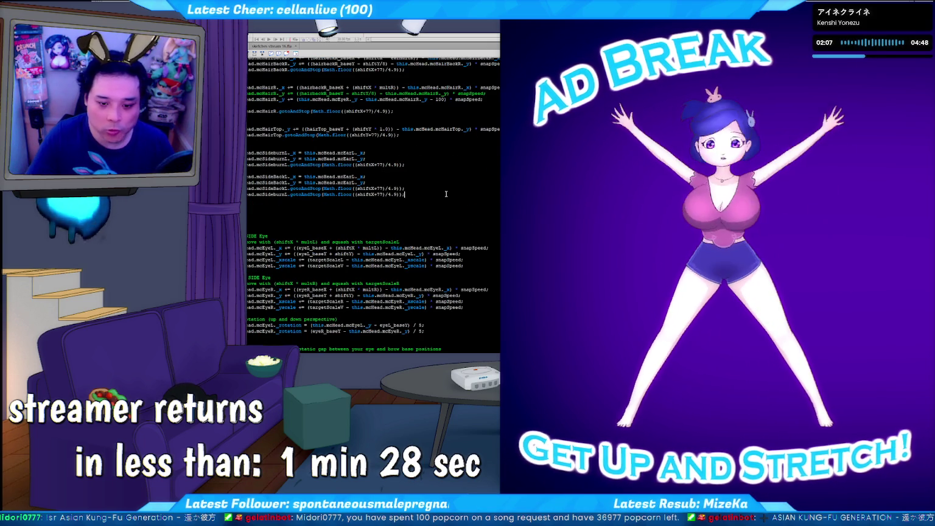
key(shift+Home)
key(End)
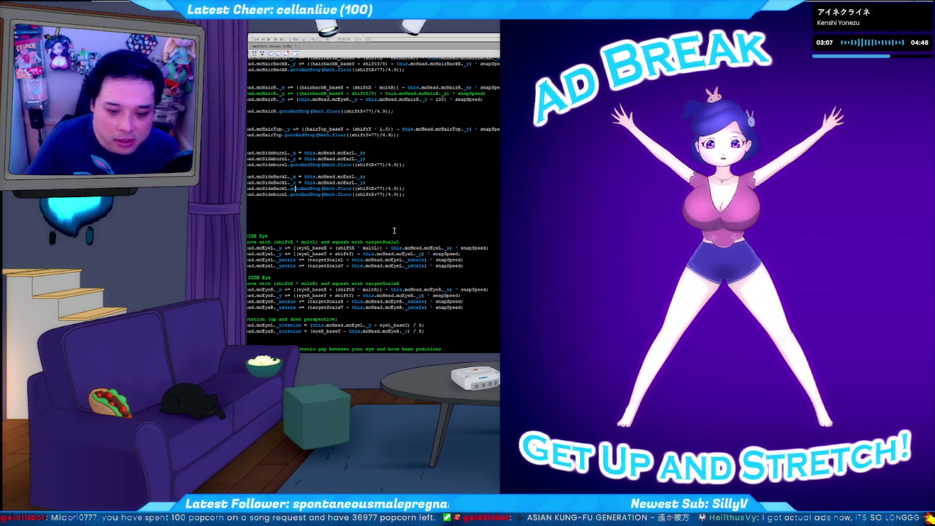
key(shift+Home)
key(ctrl+c)
Duplicate the mcSideBackL.gotoAndStop line as mcEarL.gotoAndStop, then test the movie.
key(End)
key(Down)
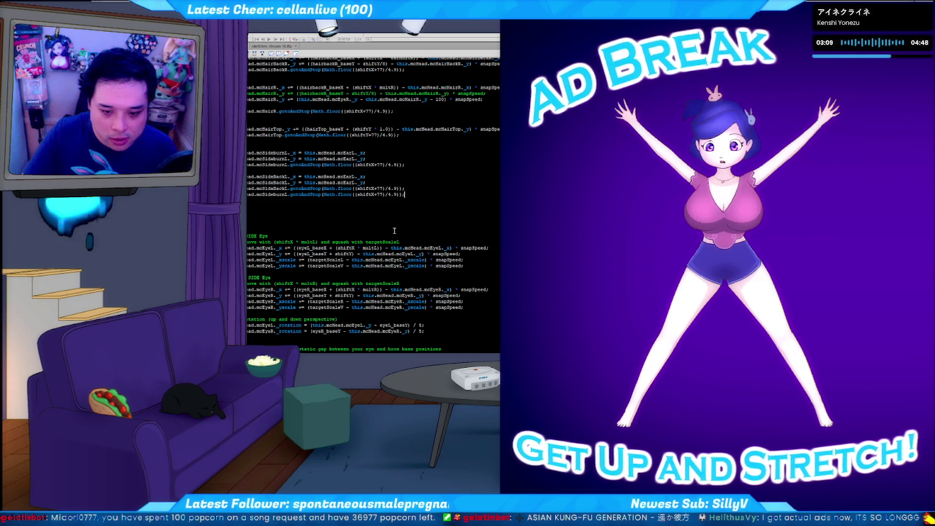
key(ctrl+v)
key(Return)
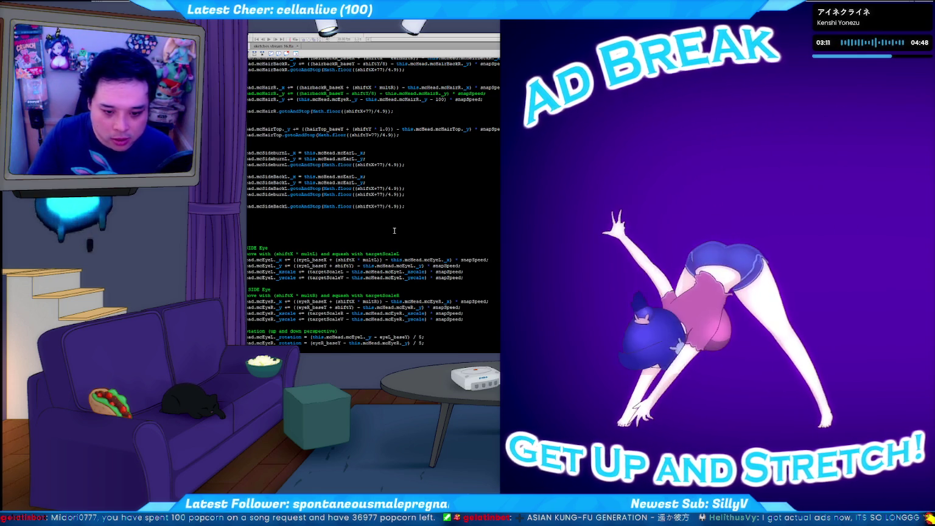
key(shift+Right)
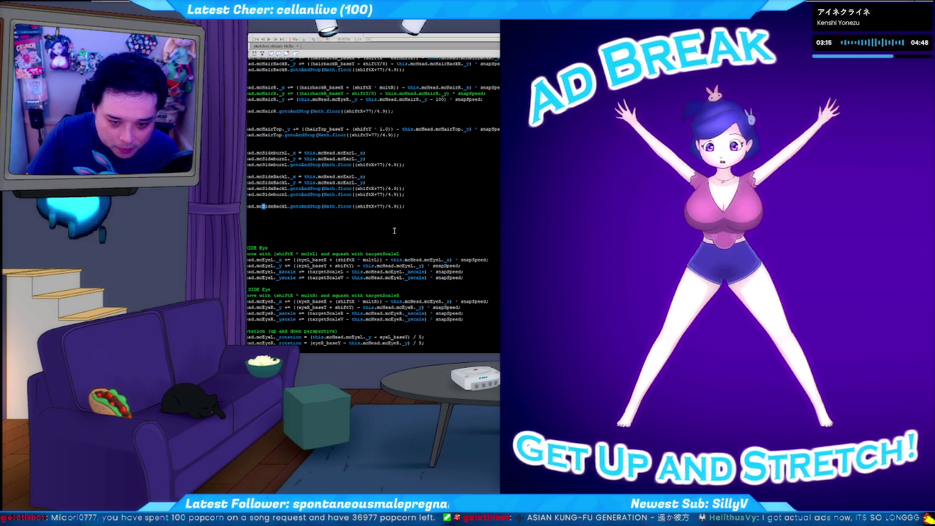
key(shift+Right)
key(shift+Right)
key(shift+Right)
text(Ear)
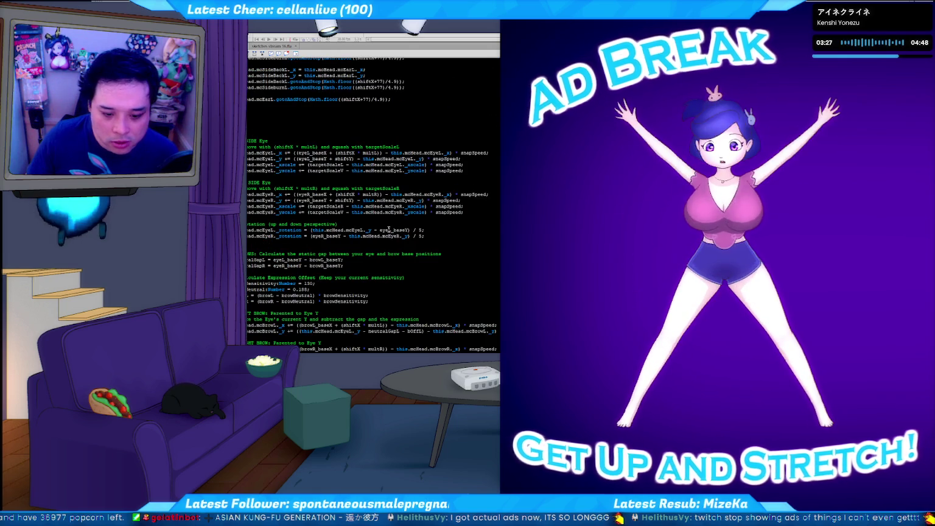
scroll(419, 234, up, 3)
key(ctrl+Return)
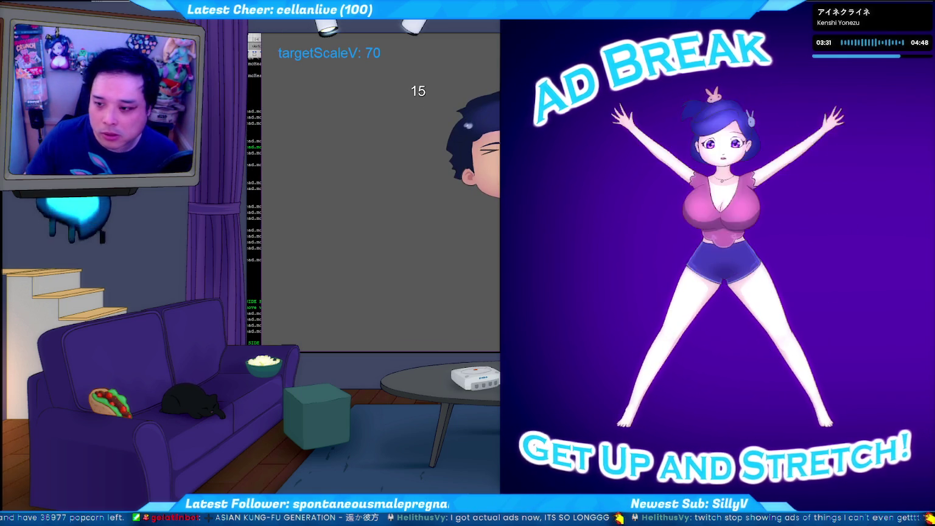
key(ctrl+w)
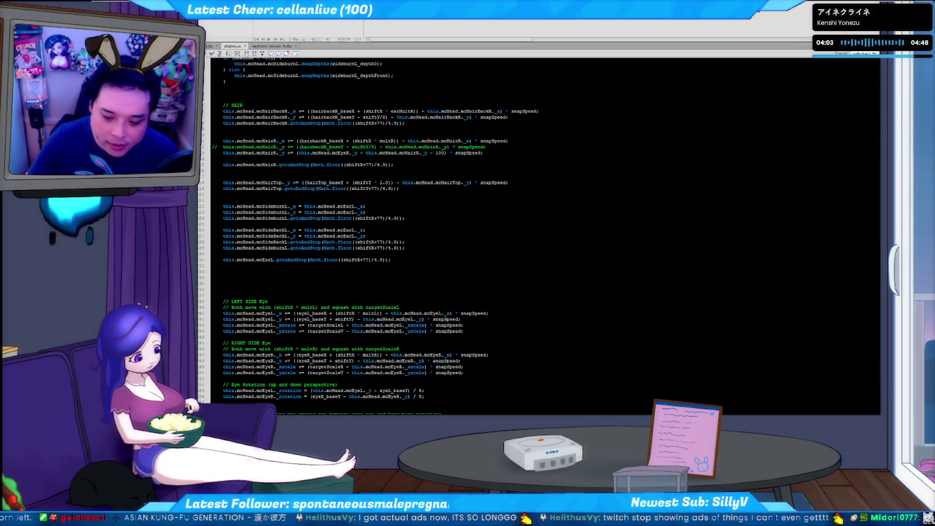
Run python c2f.py, launch geltuber test.bat from the overlay folder, then close the avatar.
key(alt+Tab)
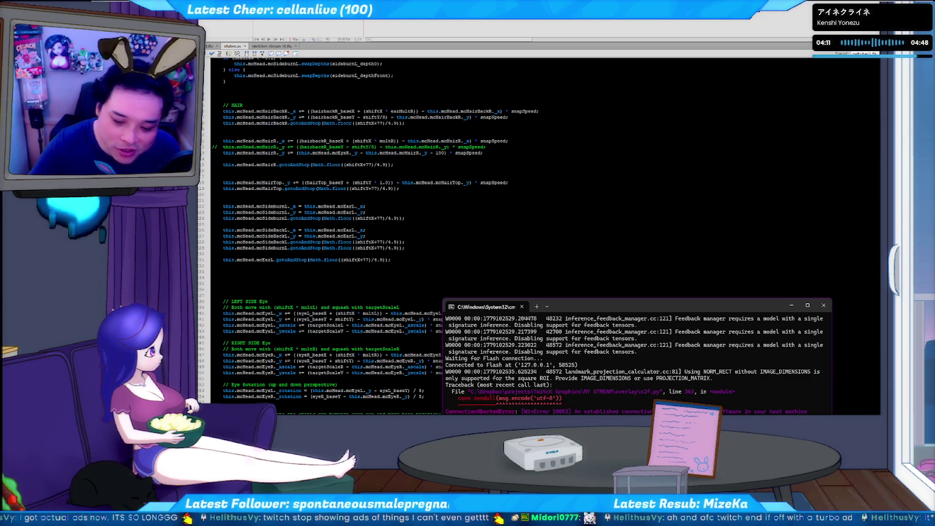
key(alt+Tab)
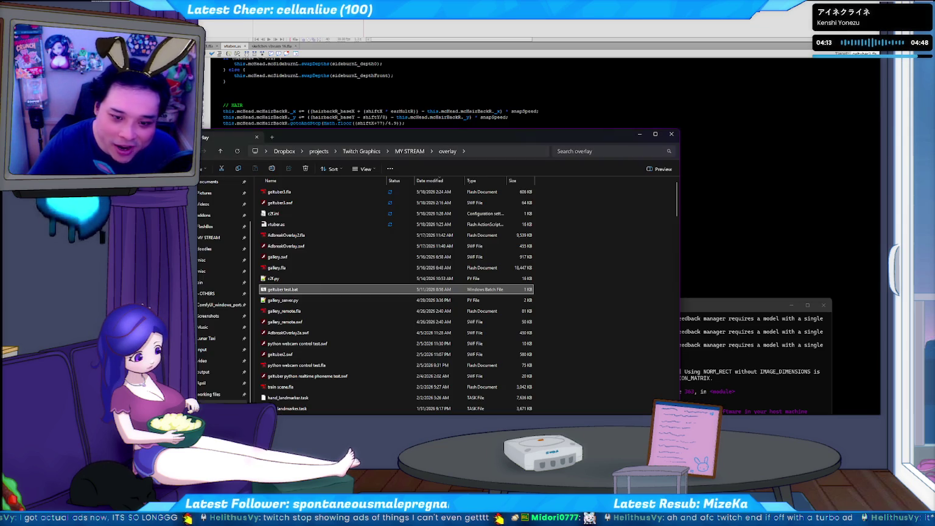
key(Return)
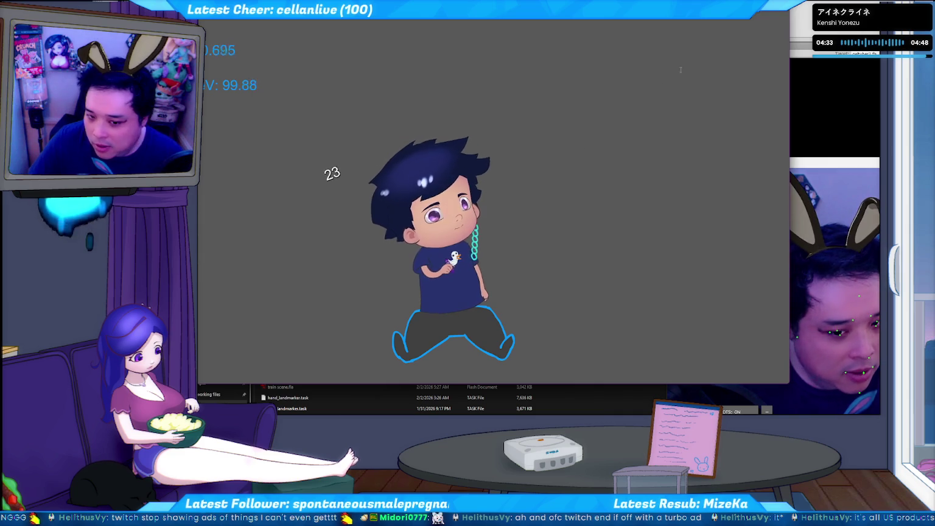
key(alt+F4)
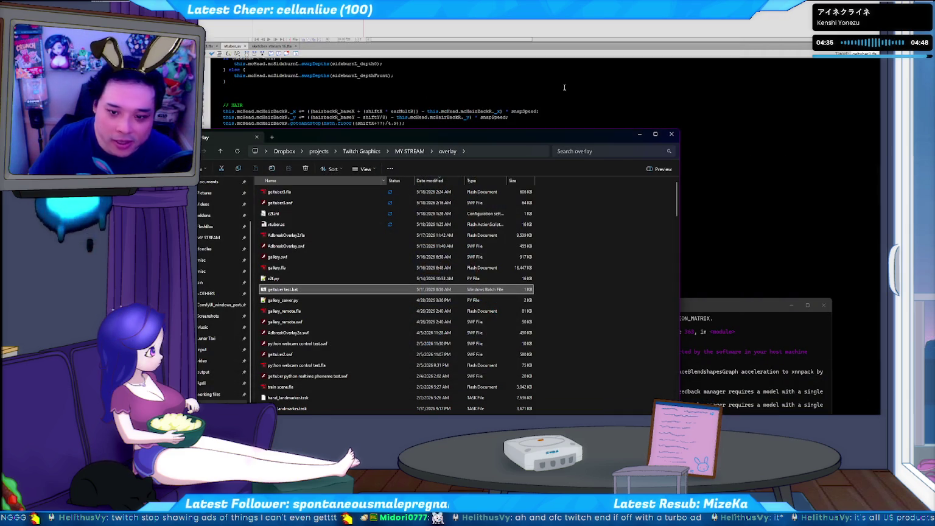
Return to the puppet's .fla document in Flash.
click(317, 98)
click(210, 46)
key(ctrl+Return)
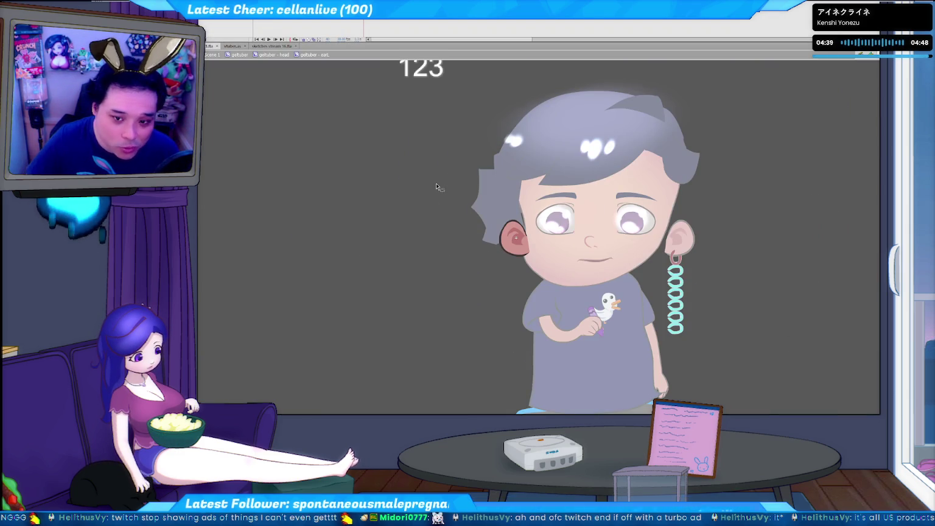
Drill into the head, sideburn L and earL symbols, then restore the panels with F4.
double_click(440, 102)
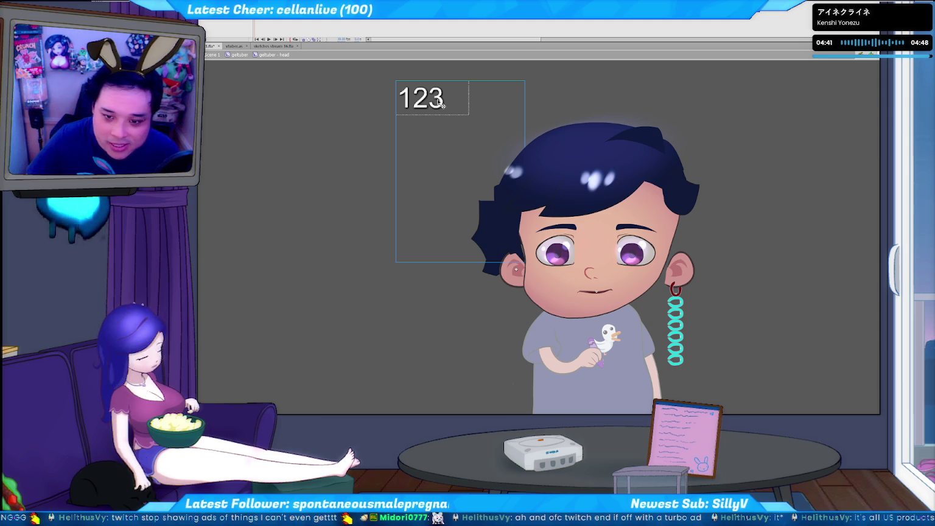
double_click(508, 219)
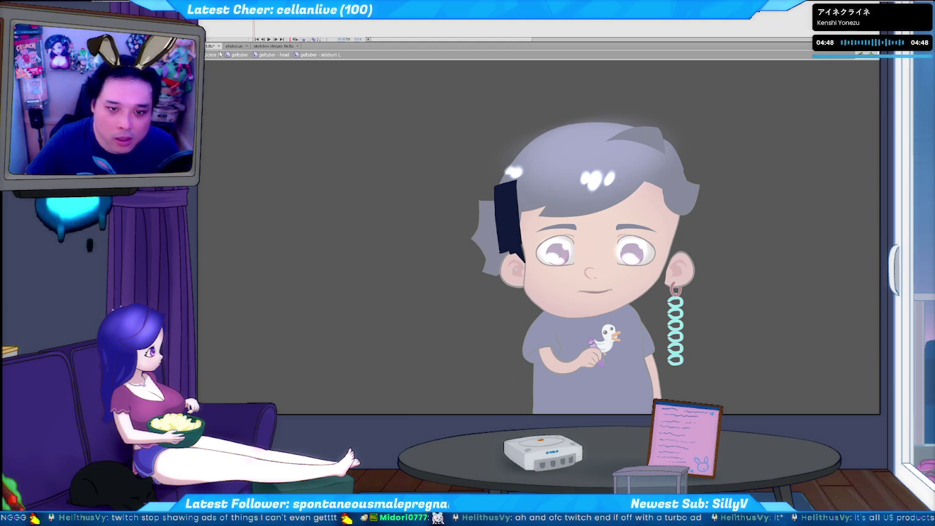
click(274, 55)
double_click(514, 268)
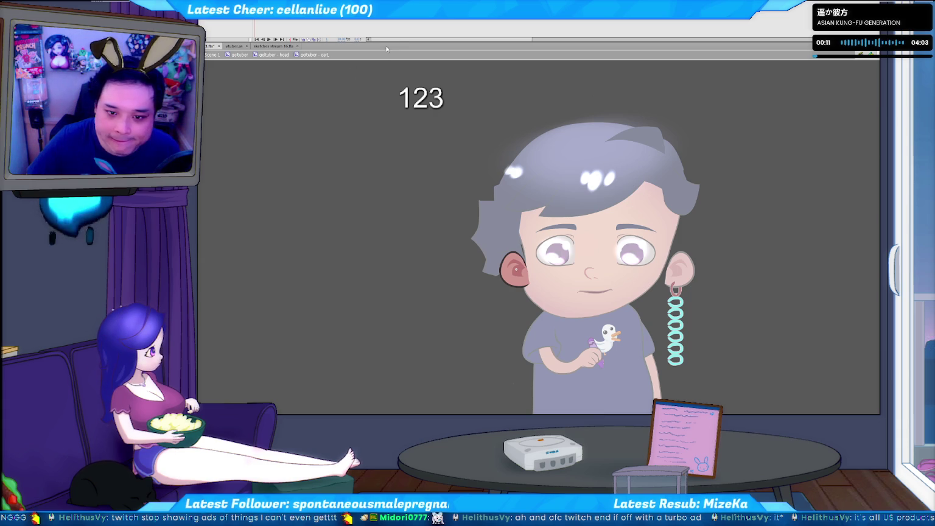
mouse_move(393, 41)
mouse_down()
mouse_move(407, 46)
mouse_move(406, 18)
mouse_up()
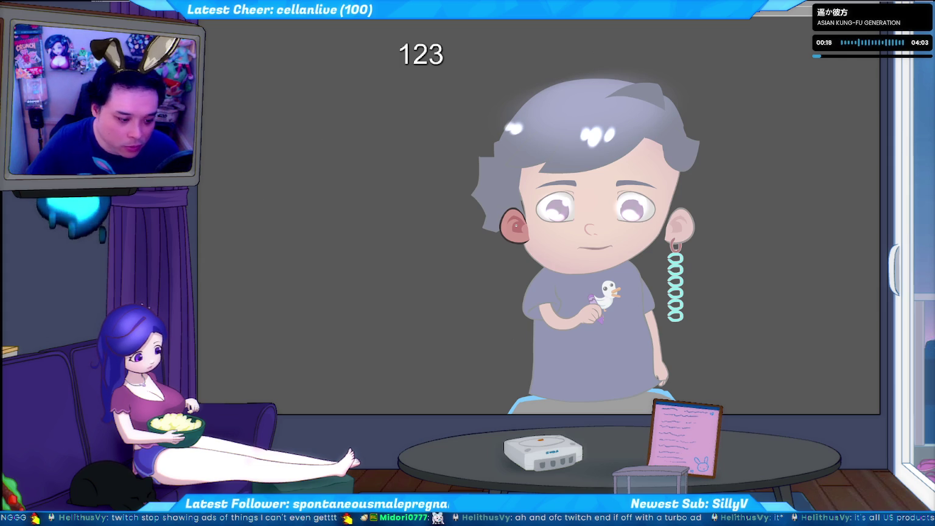
key(F4)
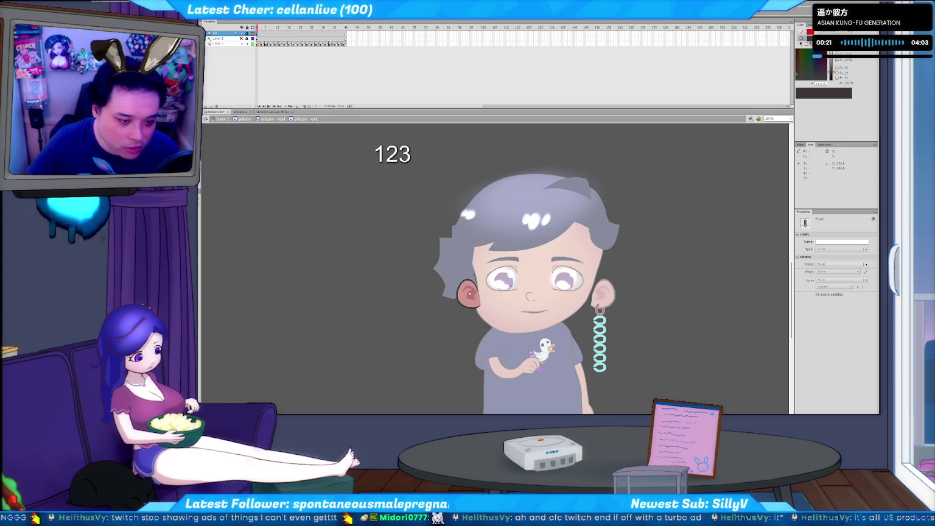
Select the 123 counter's frame and nudge the text down and left beside the face.
click(360, 305)
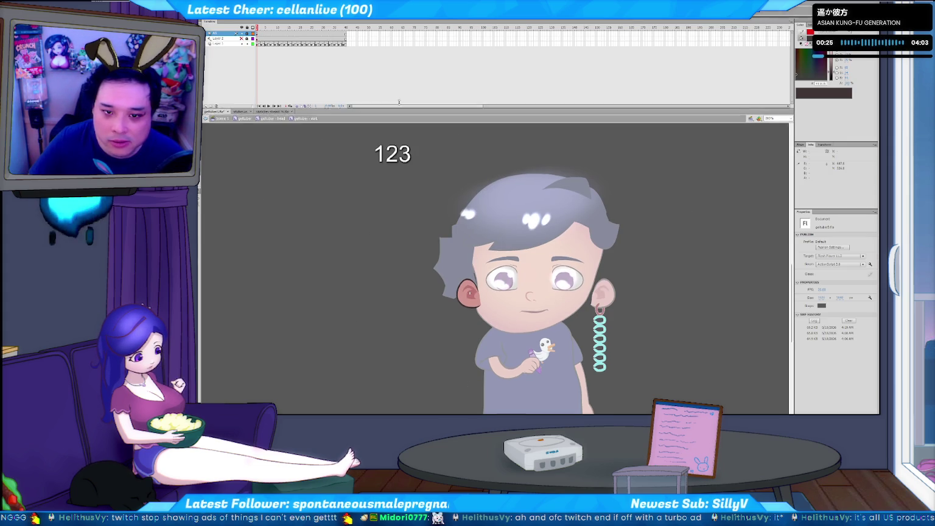
drag(400, 109, 400, 102)
key(Return)
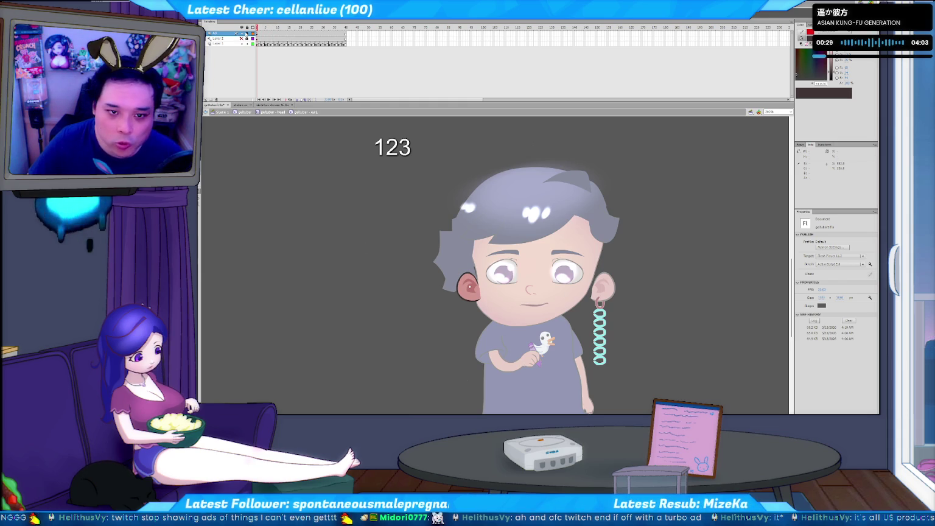
click(258, 36)
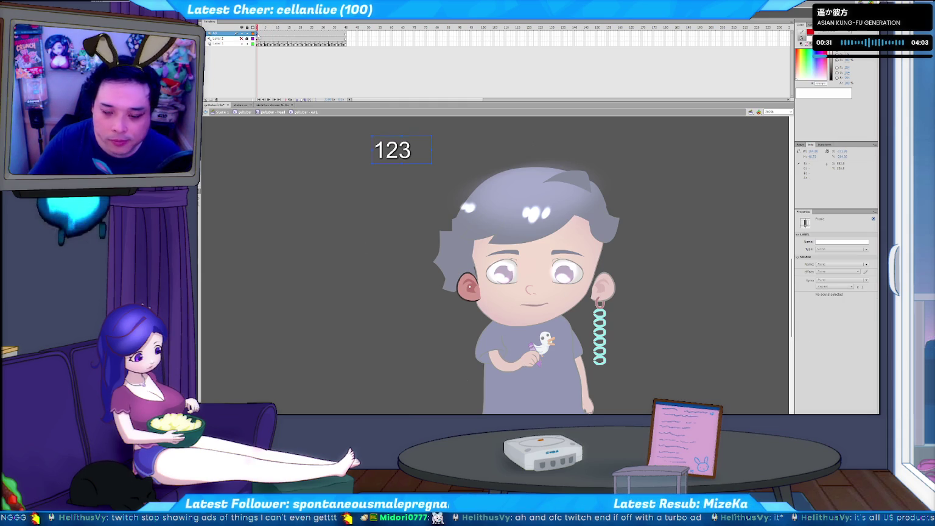
key(shift+Down)
key(shift+Down)
key(shift+Down)
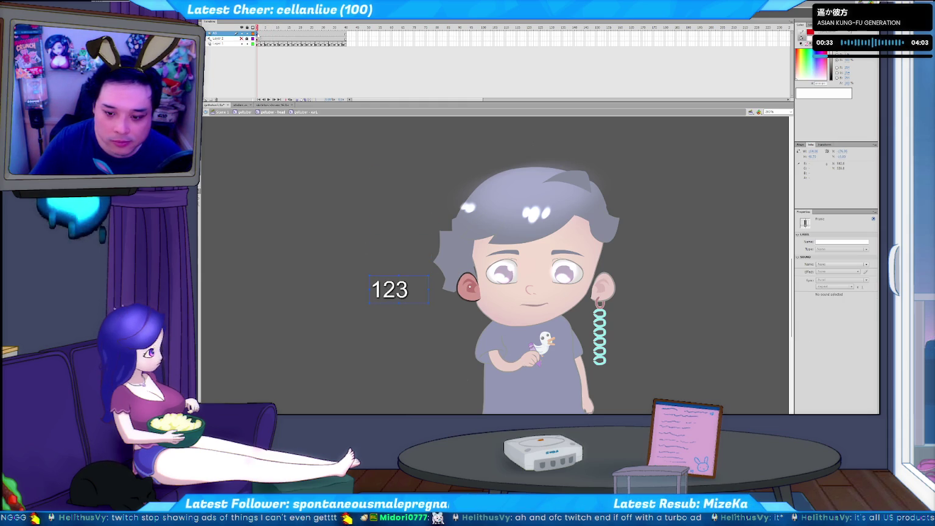
key(shift+Left)
key(shift+Left)
Test the movie, close the player and switch back to the face-tracking console.
key(ctrl+Return)
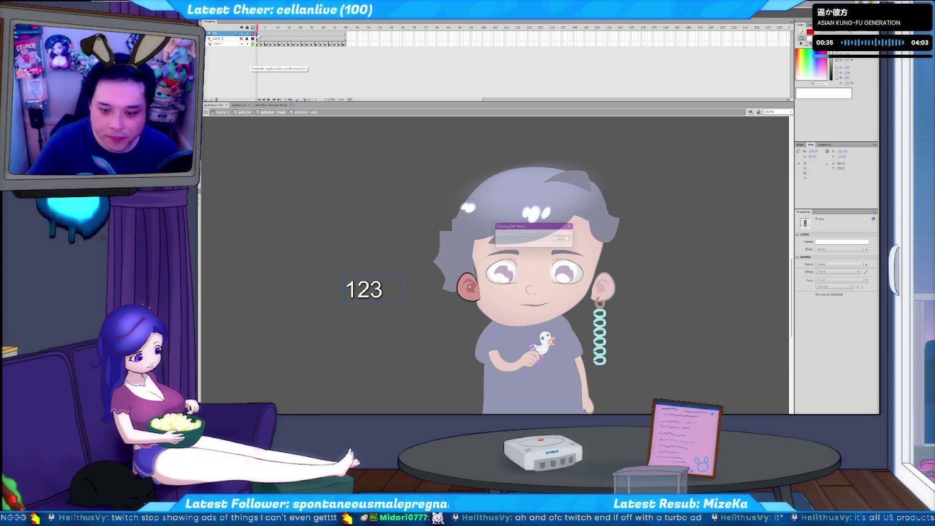
click(802, 78)
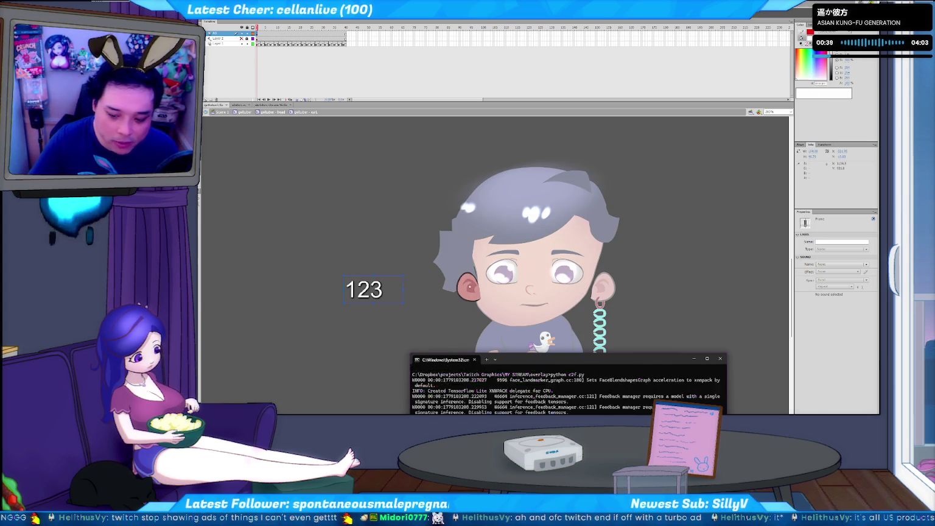
key(alt+Tab)
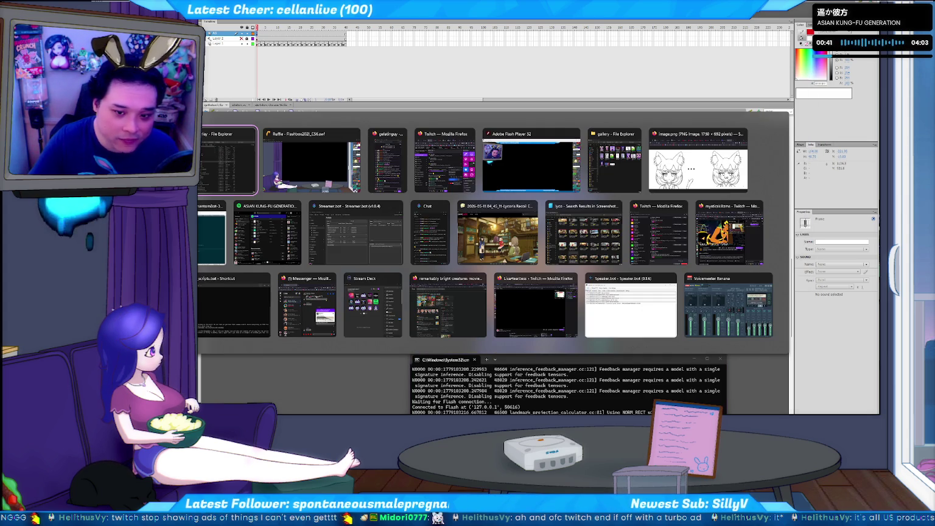
Relaunch the avatar with geltuber test.bat and glance at the player's Quality options.
key(alt+Tab)
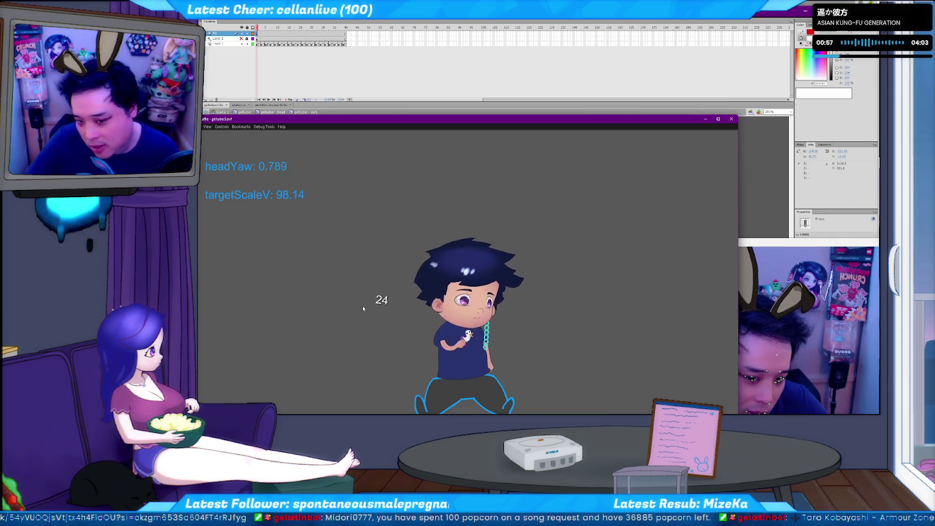
right_click(418, 312)
click(420, 303)
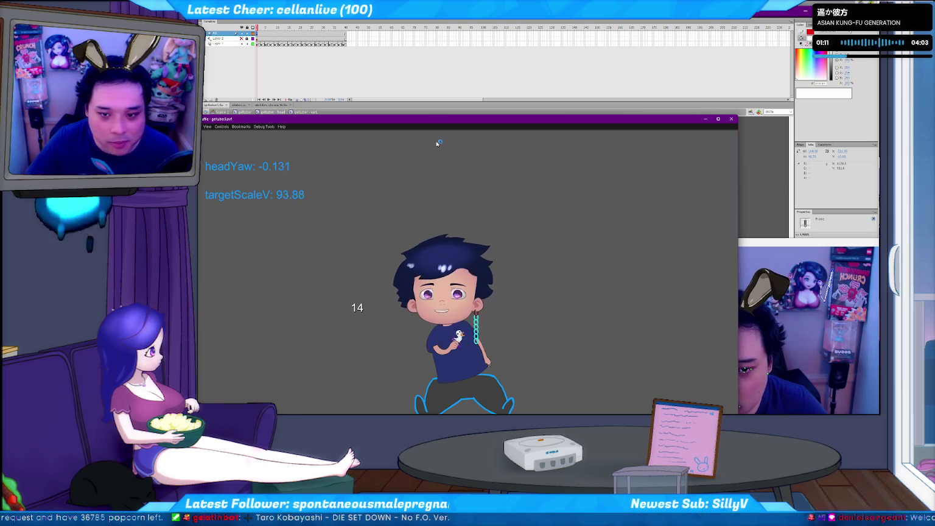
Watch the puppet react to head yaw, then close the test player and return to Flash.
drag(438, 119, 438, 107)
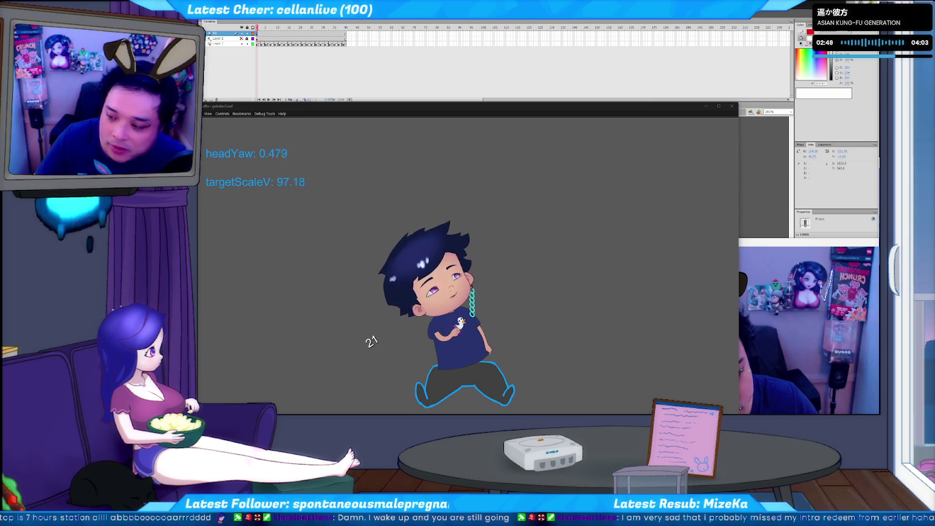
click(553, 244)
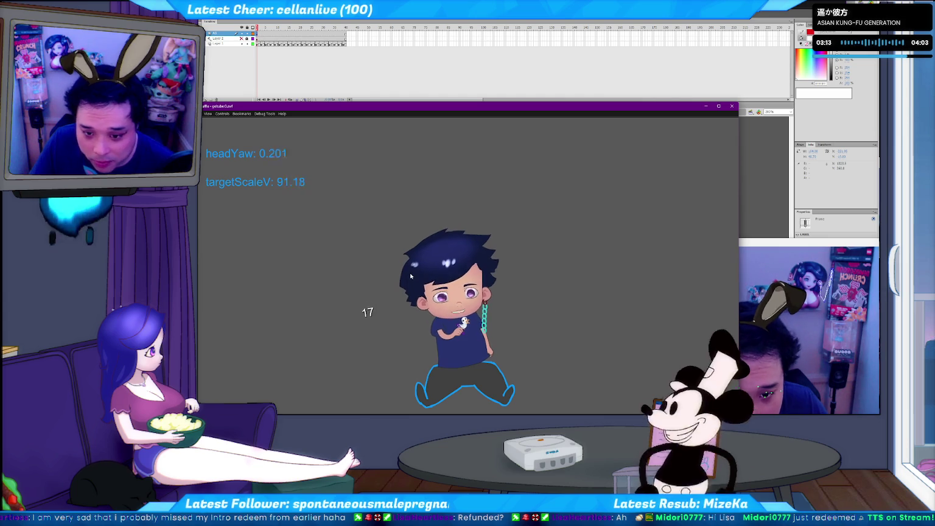
key(ctrl+w)
key(alt+Tab)
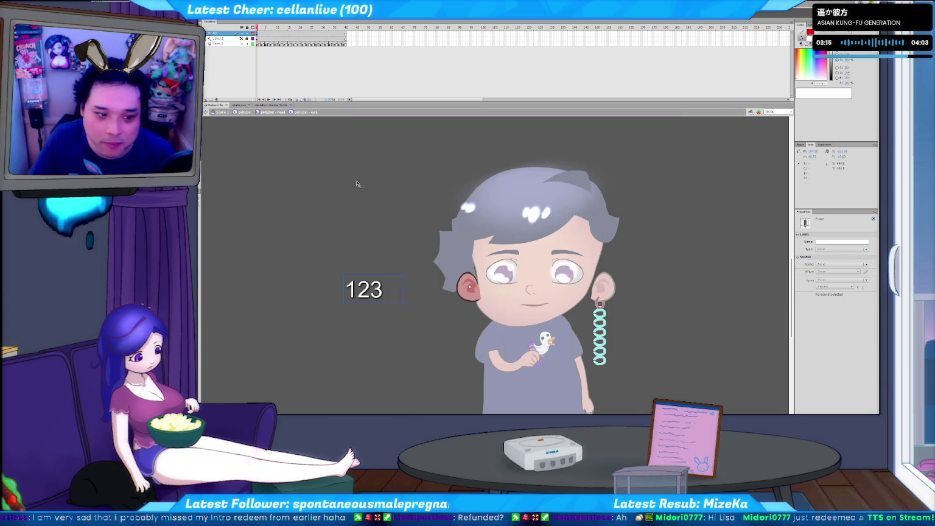
Return to the head symbol and nudge the left side-hair piece into a new position.
double_click(378, 230)
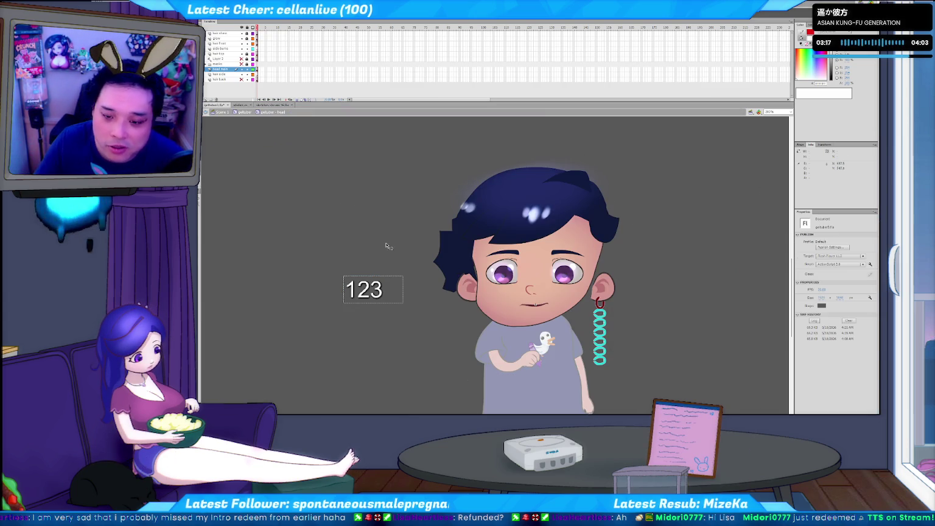
click(436, 268)
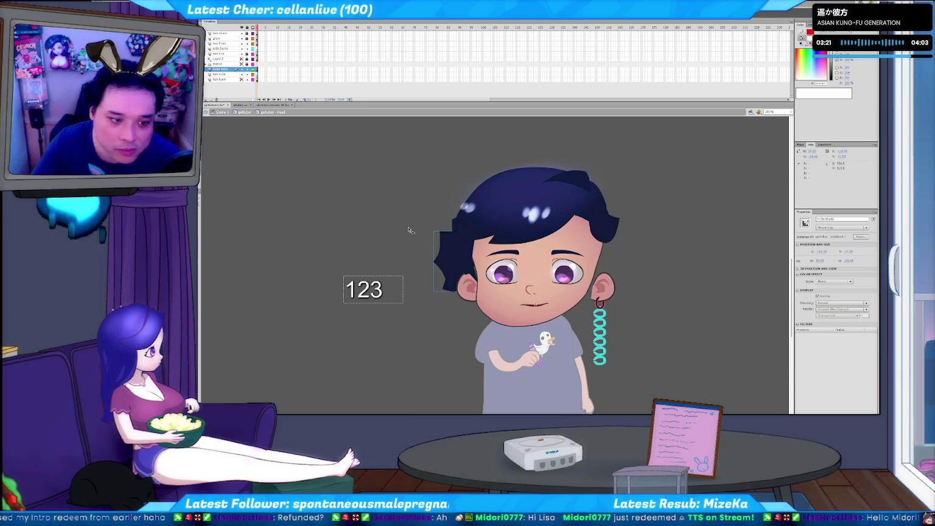
scroll(409, 231, up, 2)
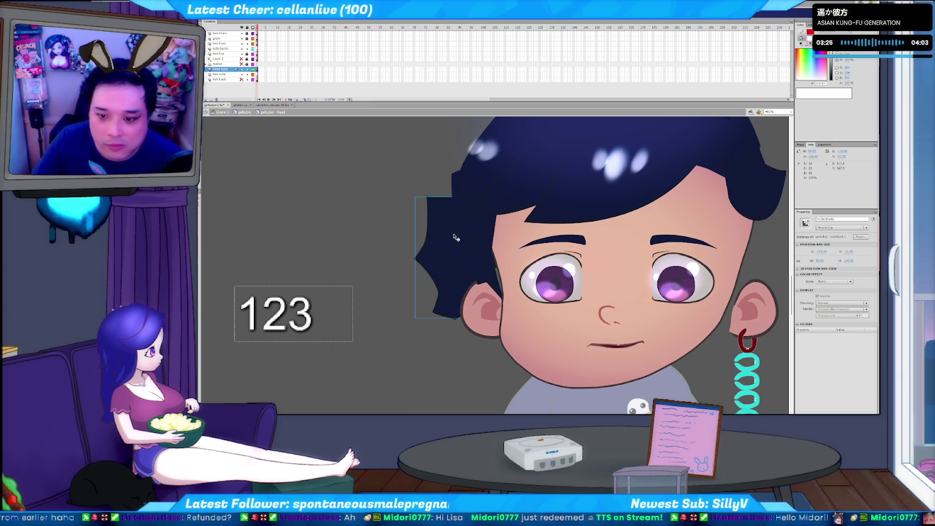
drag(484, 266, 496, 286)
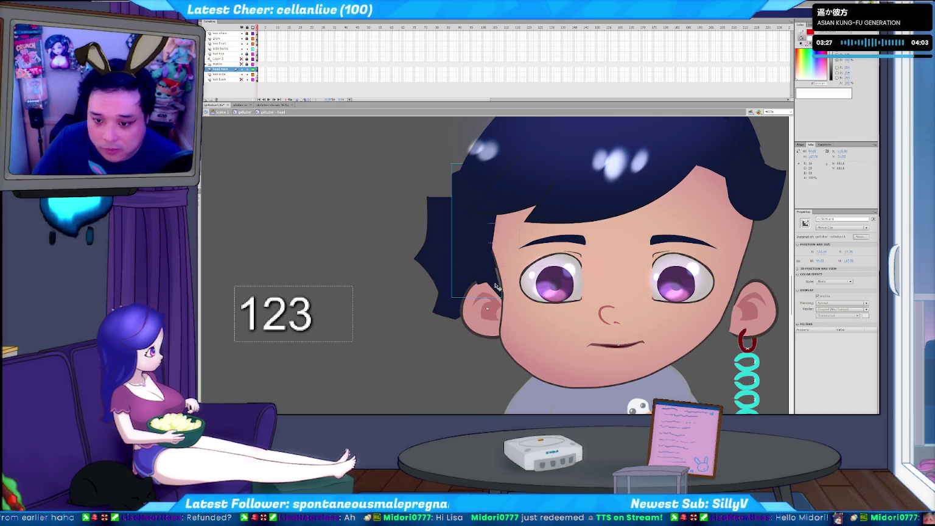
Inside the sideburn symbol, step through its poses and reshape the dark sideburn's top corner.
double_click(496, 288)
key(period)
key(period)
key(period)
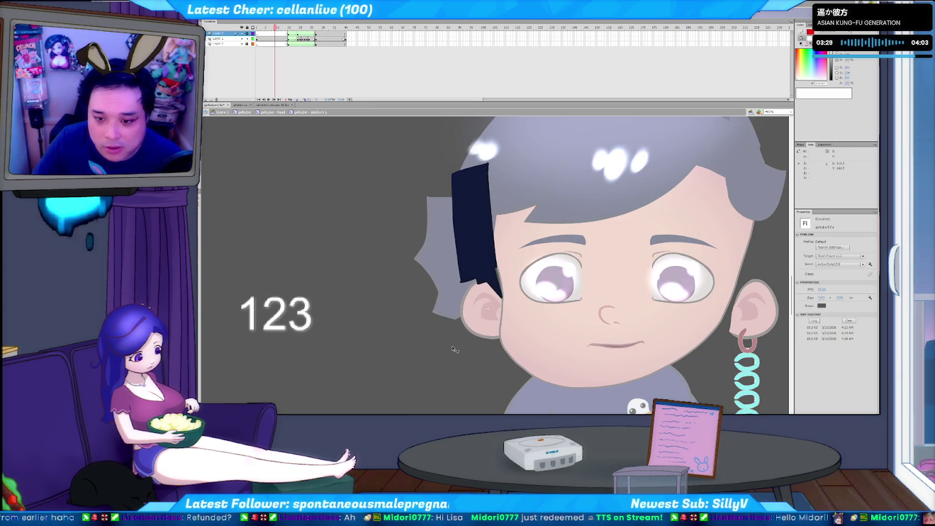
key(period)
key(period)
key(period)
key(period)
key(period)
key(period)
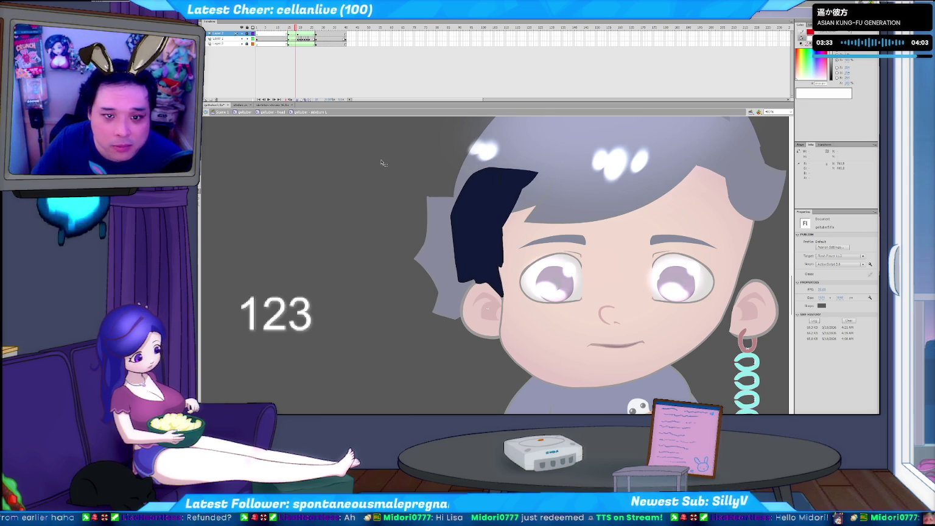
key(period)
click(457, 209)
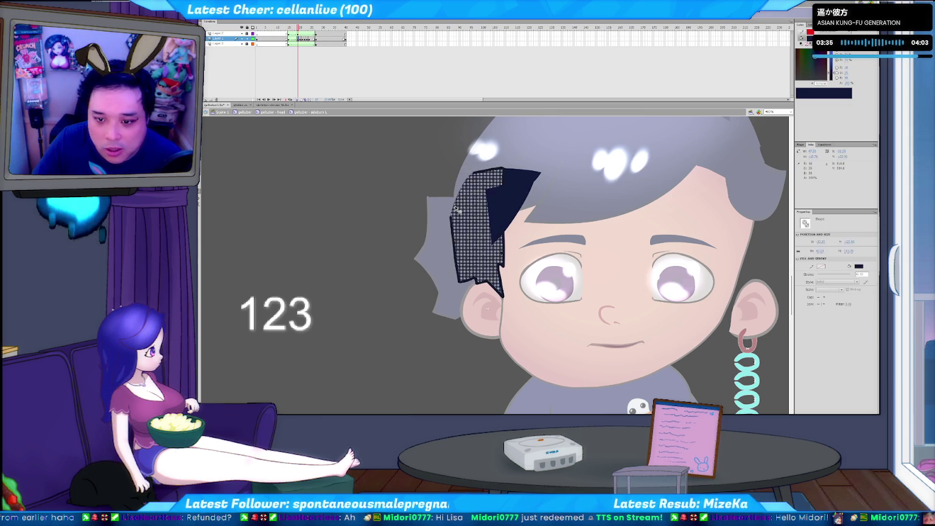
key(period)
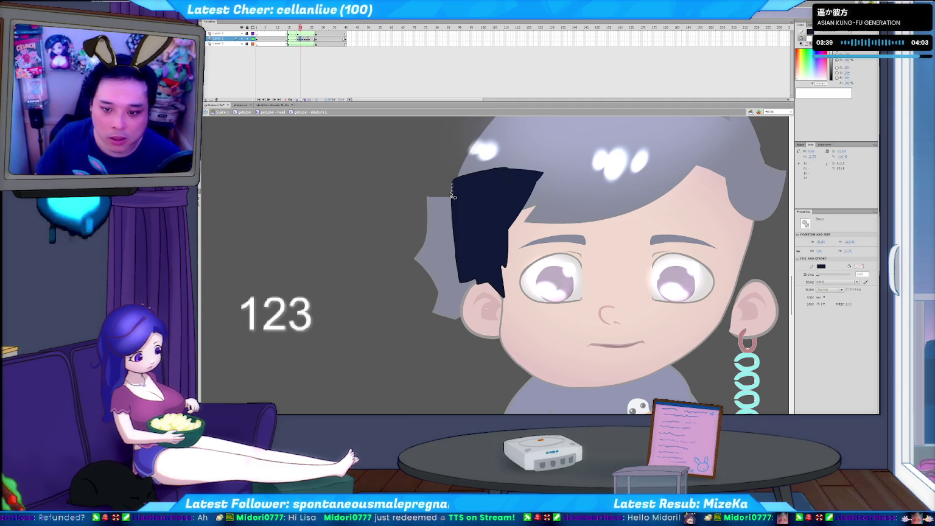
click(410, 238)
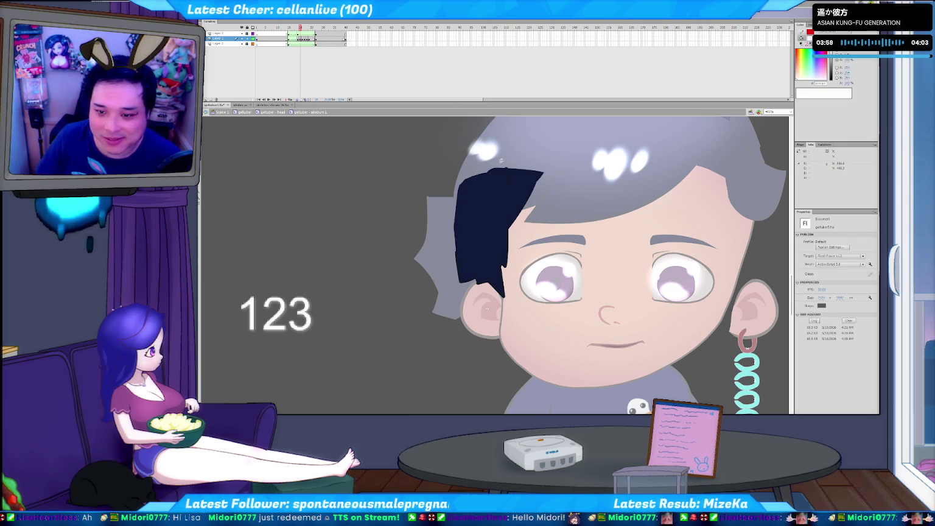
click(479, 190)
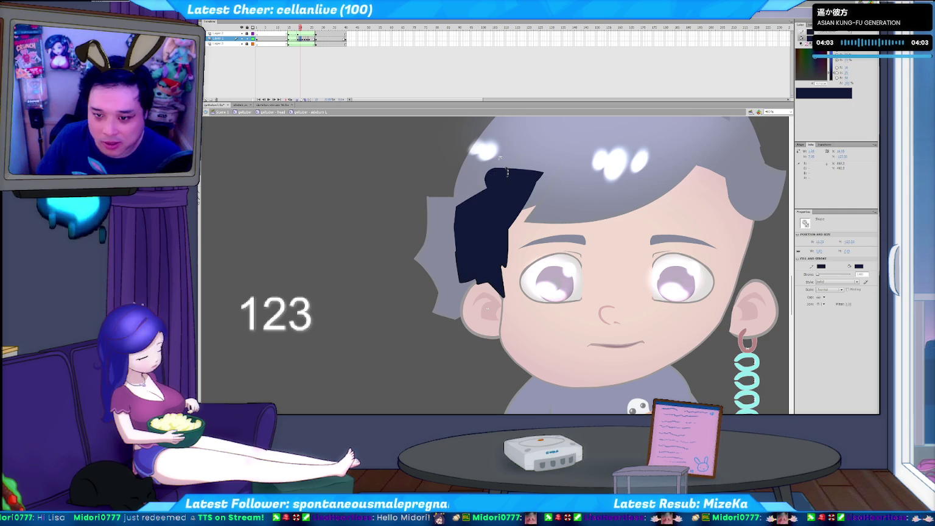
click(500, 160)
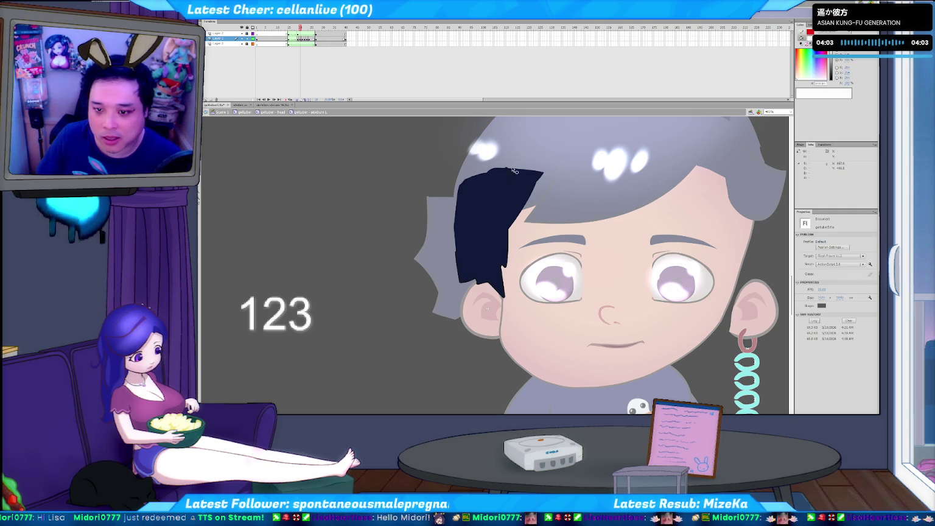
Inspect the thin hair-edge stroke segments around the sideburn's top.
click(508, 172)
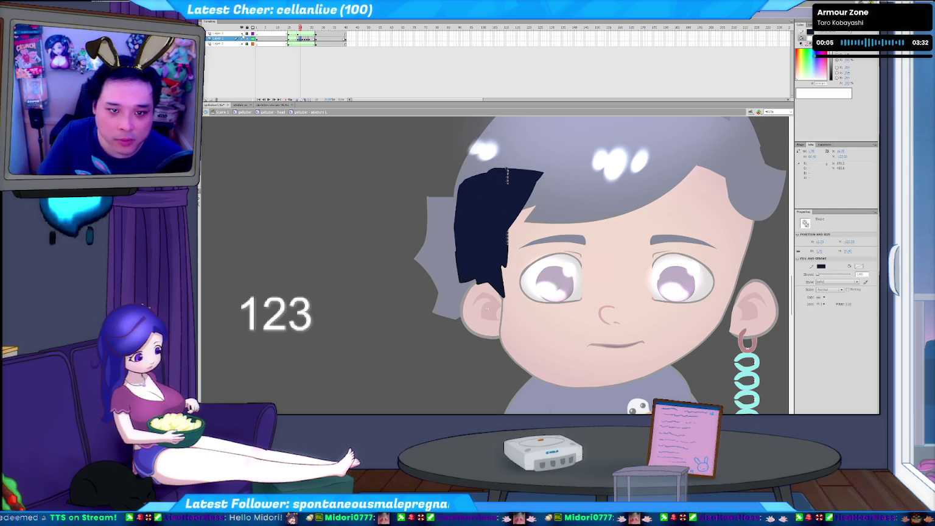
click(242, 37)
click(423, 181)
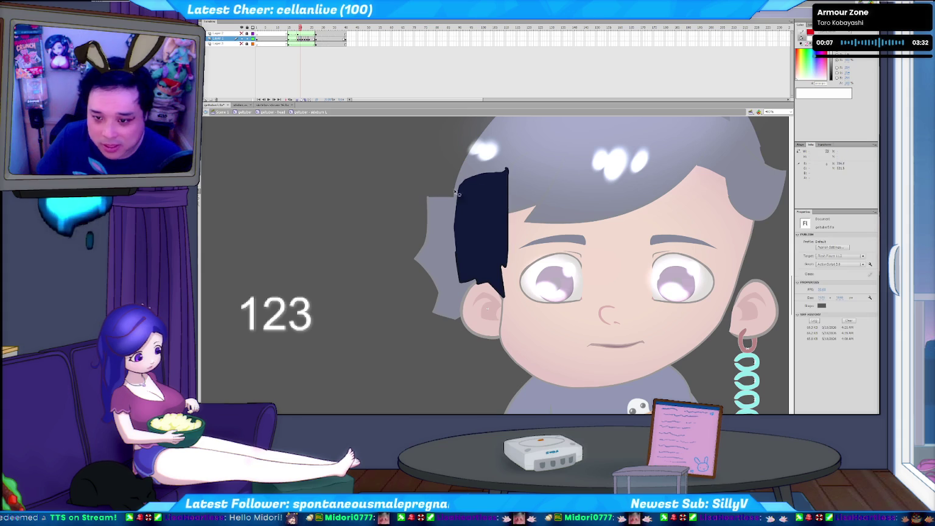
click(509, 179)
click(510, 174)
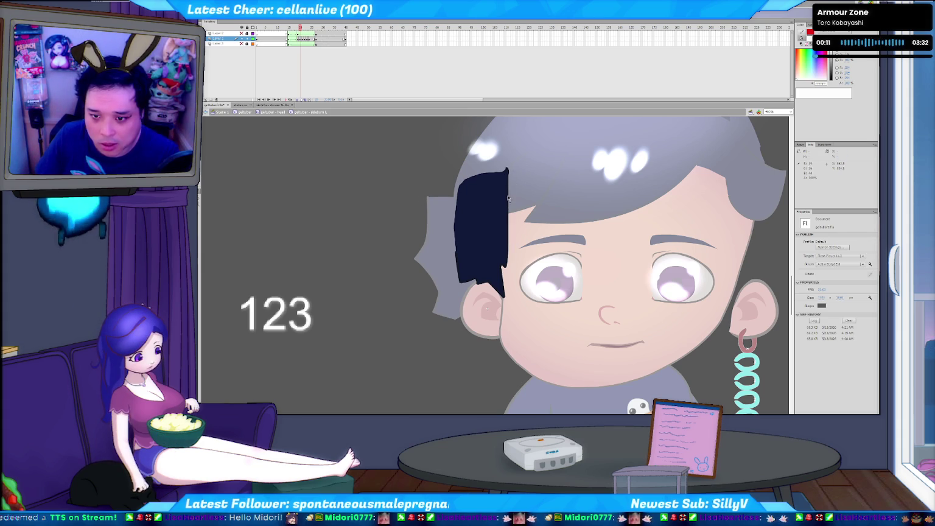
click(509, 204)
click(510, 177)
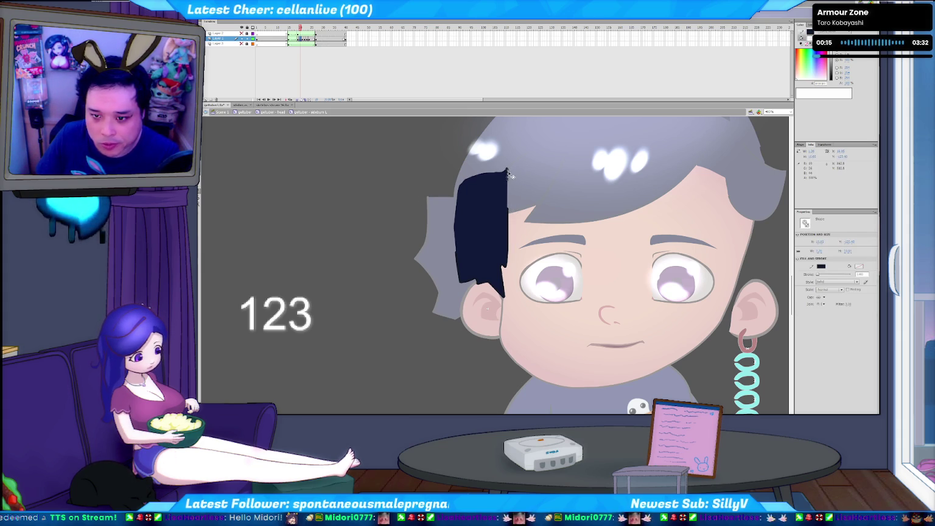
click(508, 174)
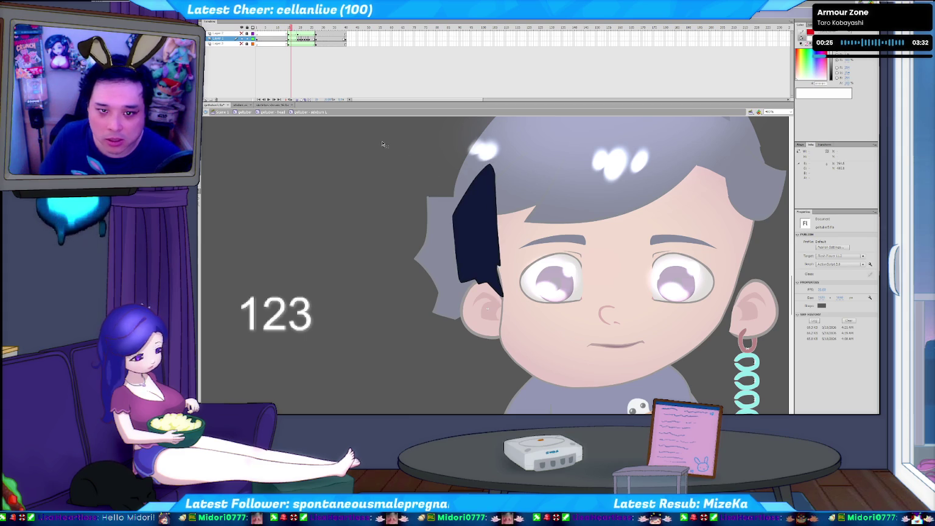
Pull the sideburn's top-right corner outward on the current frame.
click(299, 74)
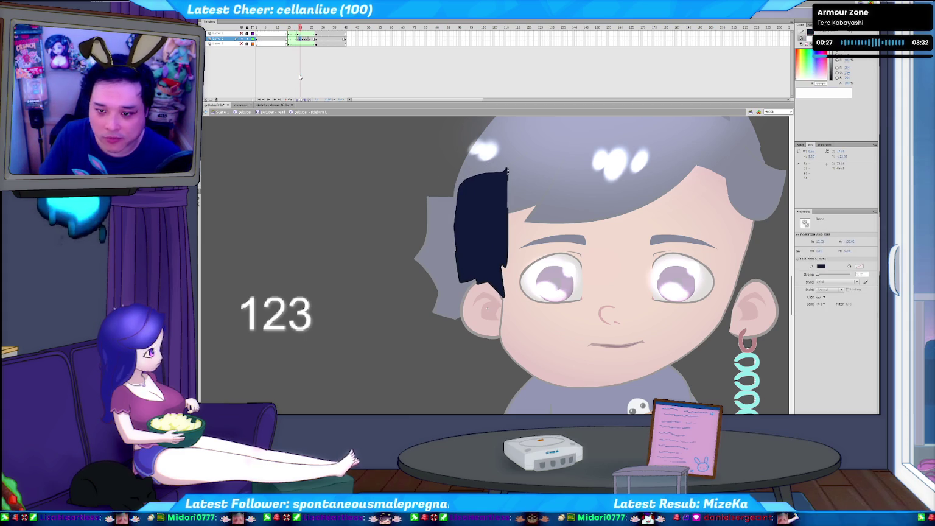
drag(507, 172, 542, 173)
click(299, 76)
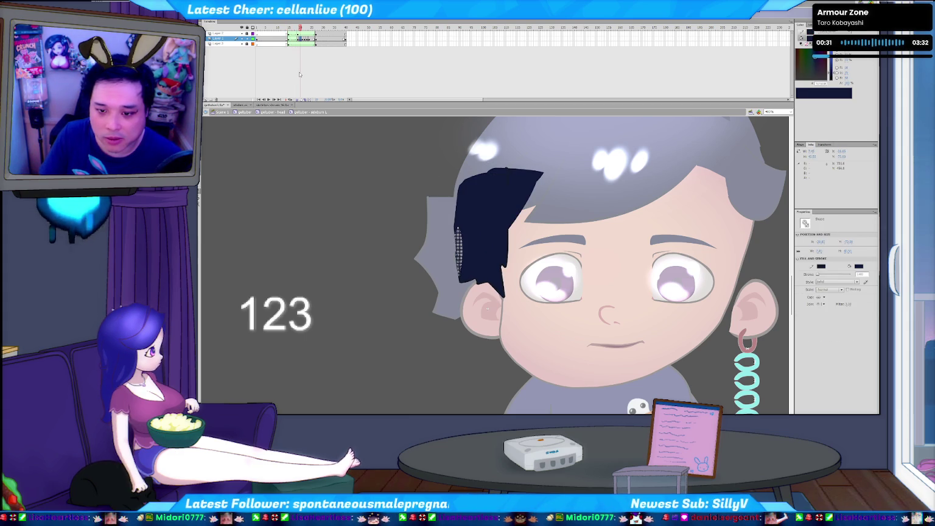
click(299, 75)
click(299, 73)
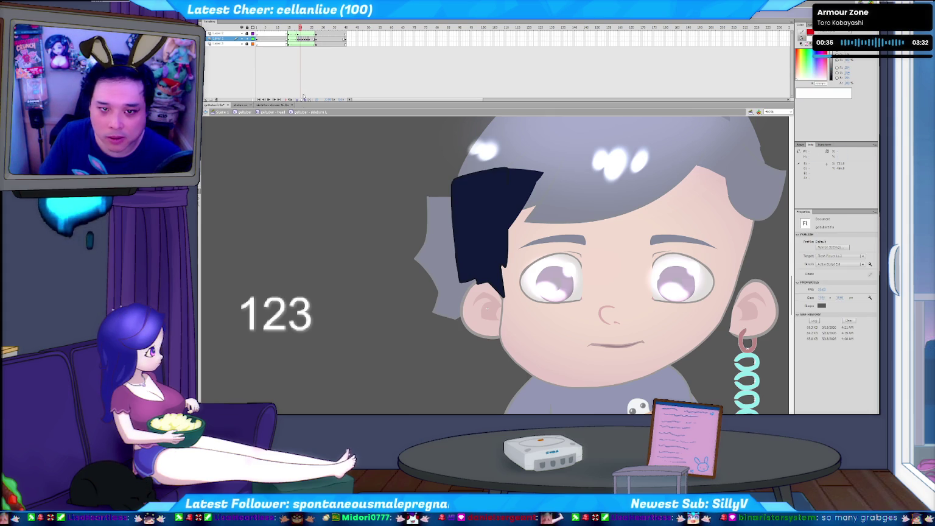
Review the sideburn poses frame by frame, ending with the keyframe's context menu.
key(comma)
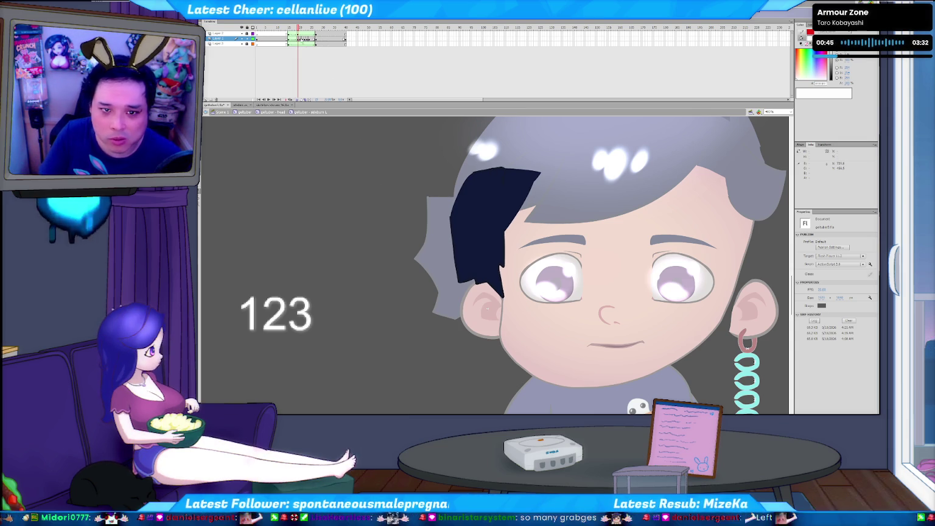
click(297, 42)
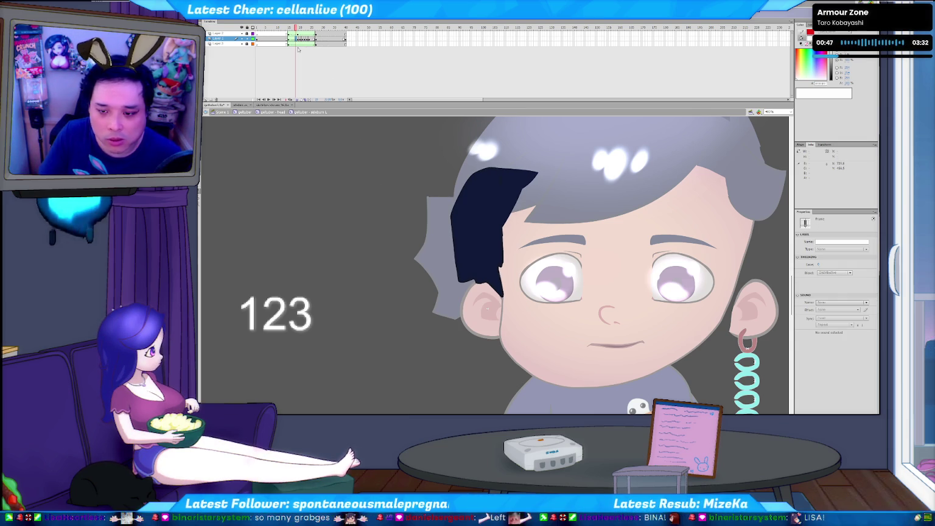
key(comma)
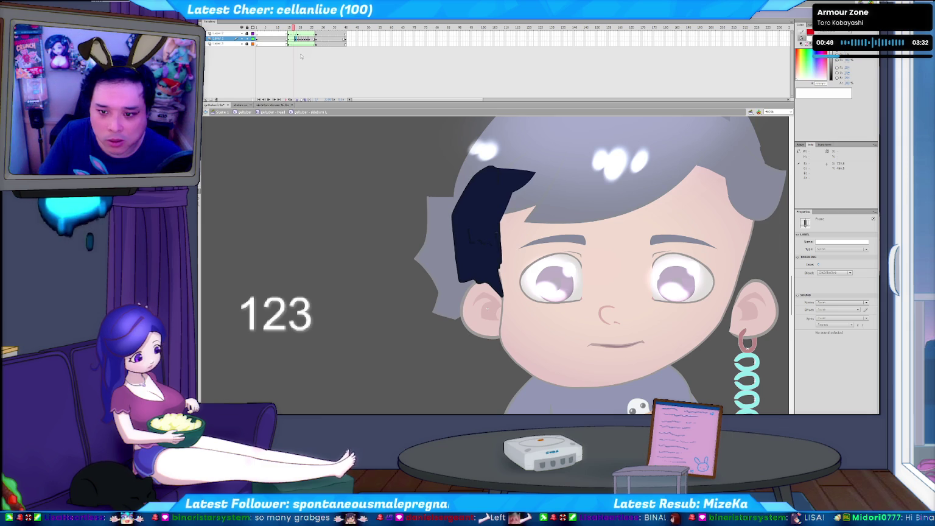
key(comma)
key(comma)
key(comma)
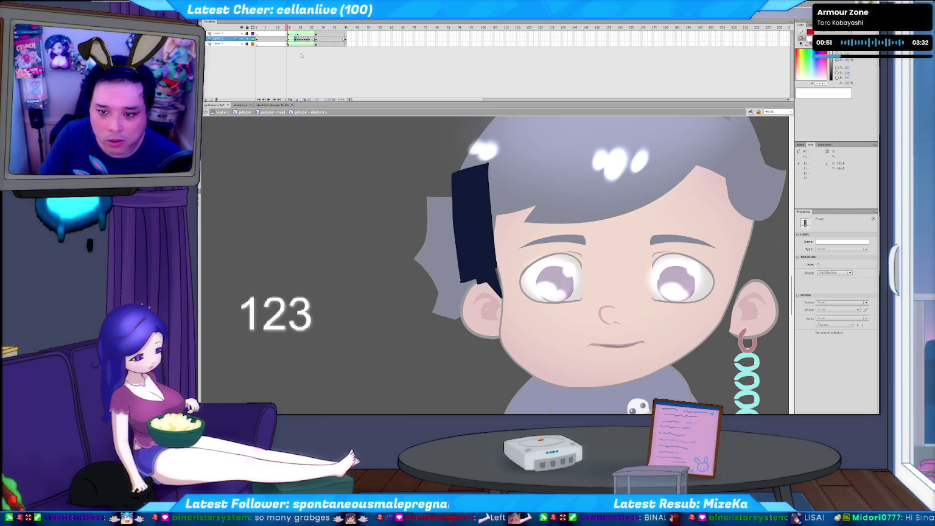
key(period)
key(period)
key(period)
key(period)
key(period)
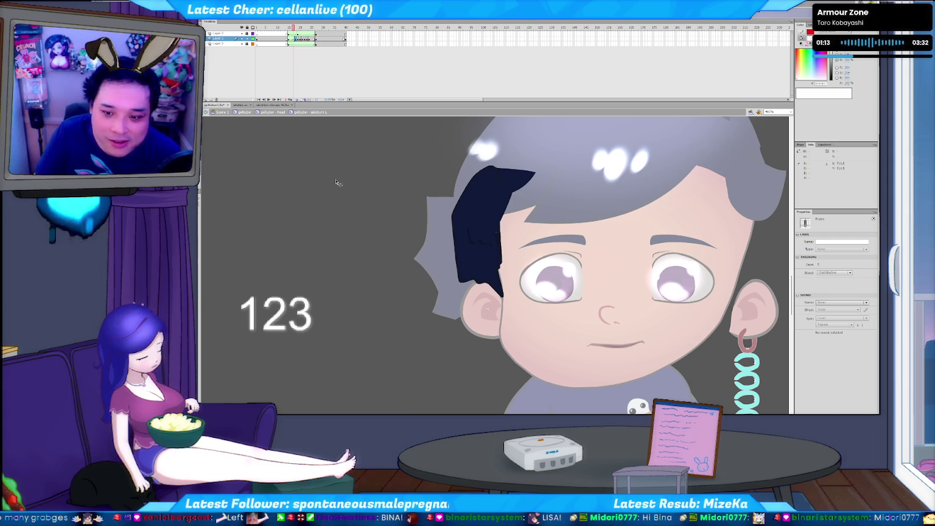
click(364, 249)
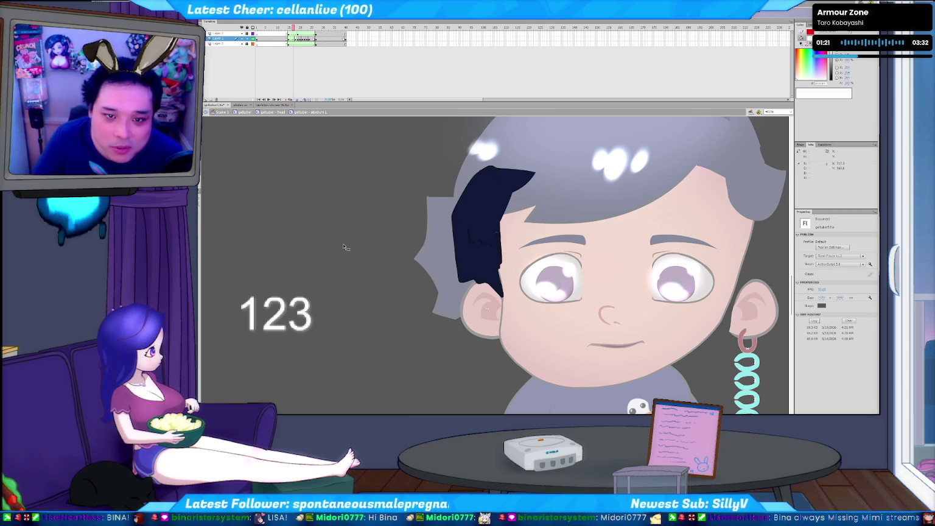
key(period)
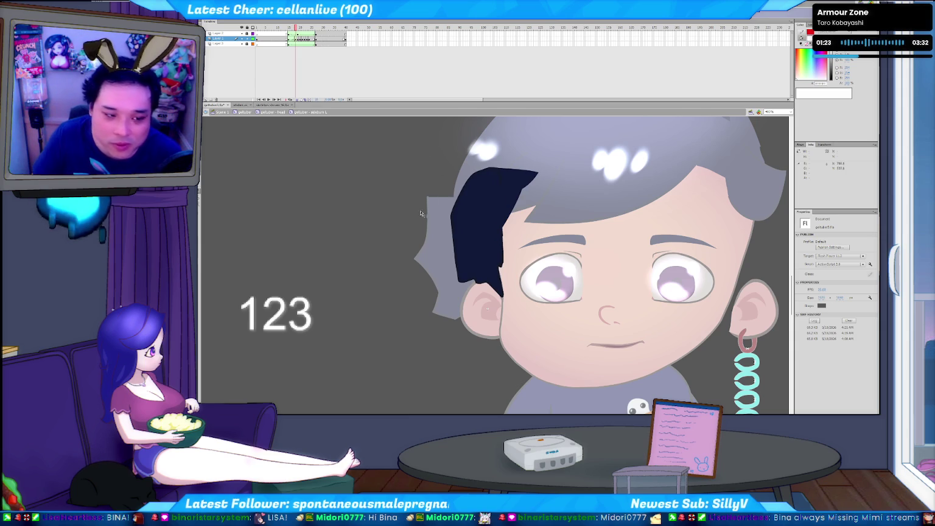
key(period)
key(period)
key(period)
key(comma)
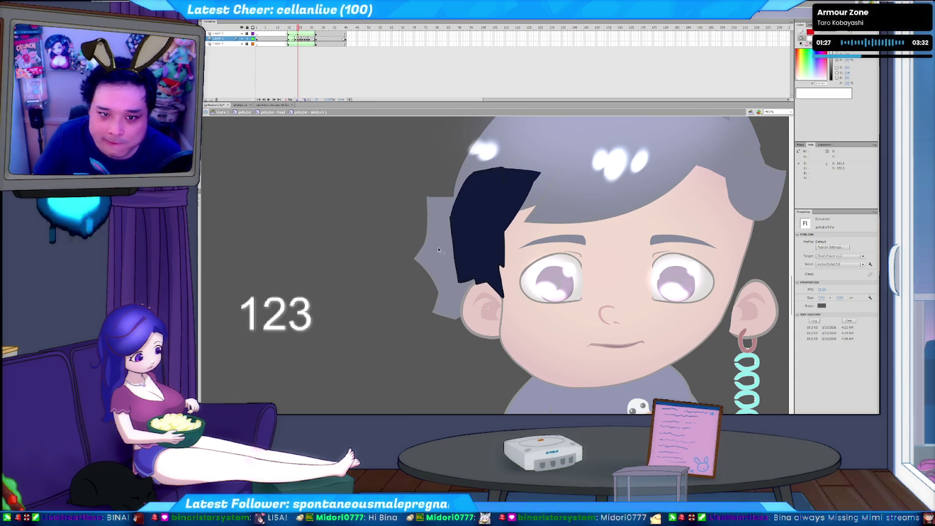
right_click(296, 38)
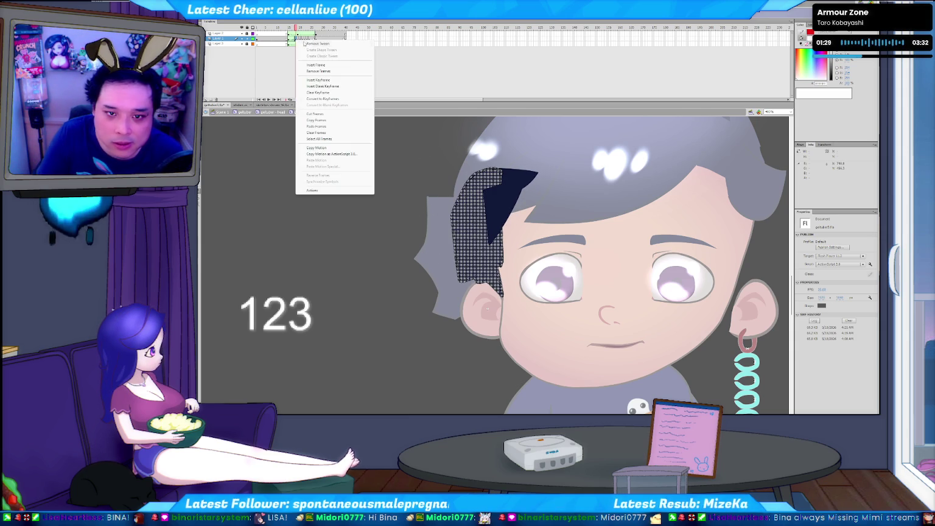
Apply the chosen frame option to the tween span and review the sideburn's poses.
click(312, 44)
key(period)
key(comma)
key(comma)
key(comma)
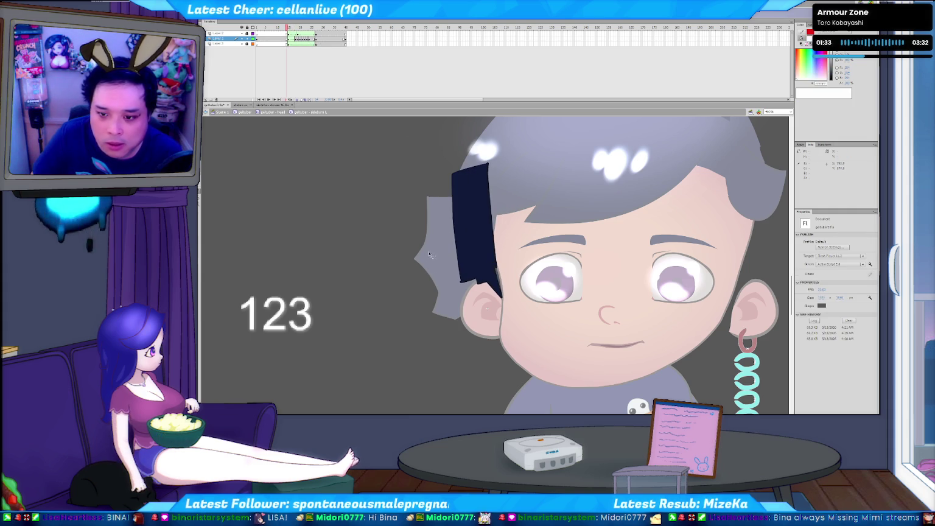
key(period)
key(comma)
key(period)
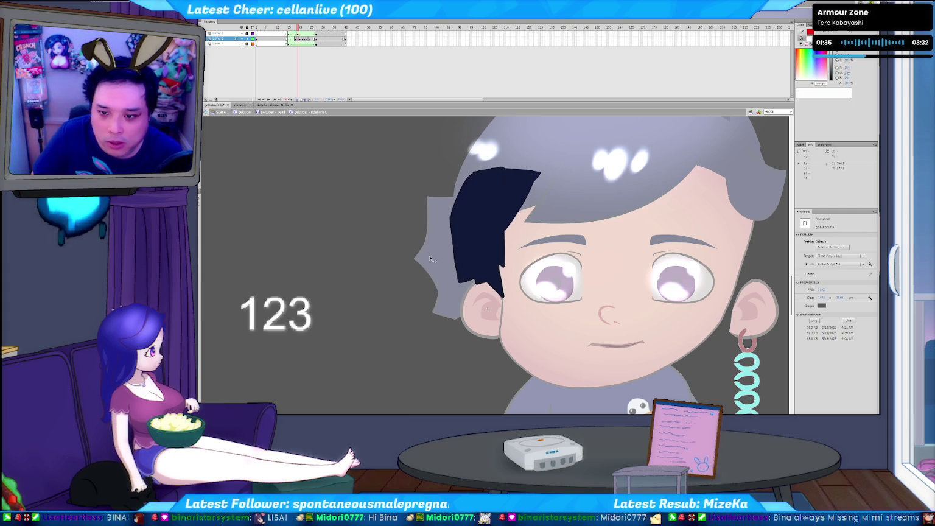
key(comma)
key(period)
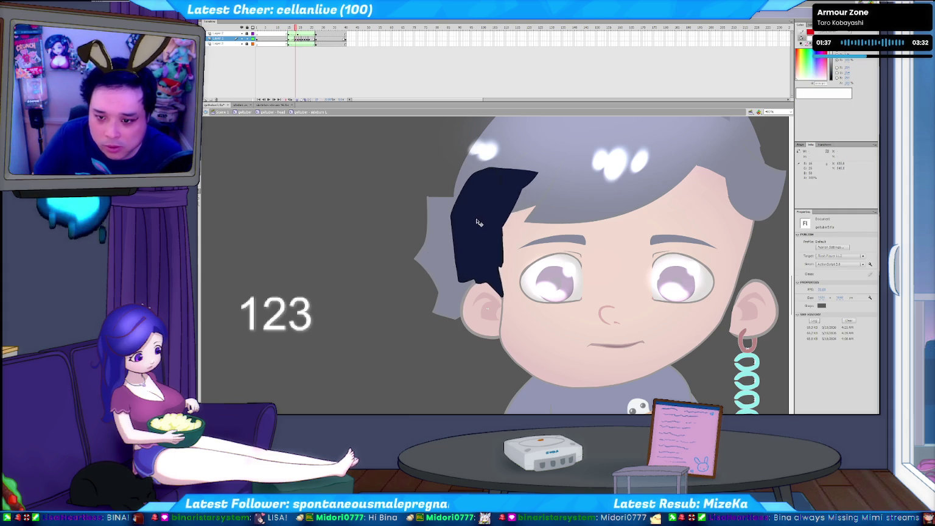
Zoom in, hide the other hair layers, and set the fill colour to red.
click(486, 191)
scroll(485, 192, up, 2)
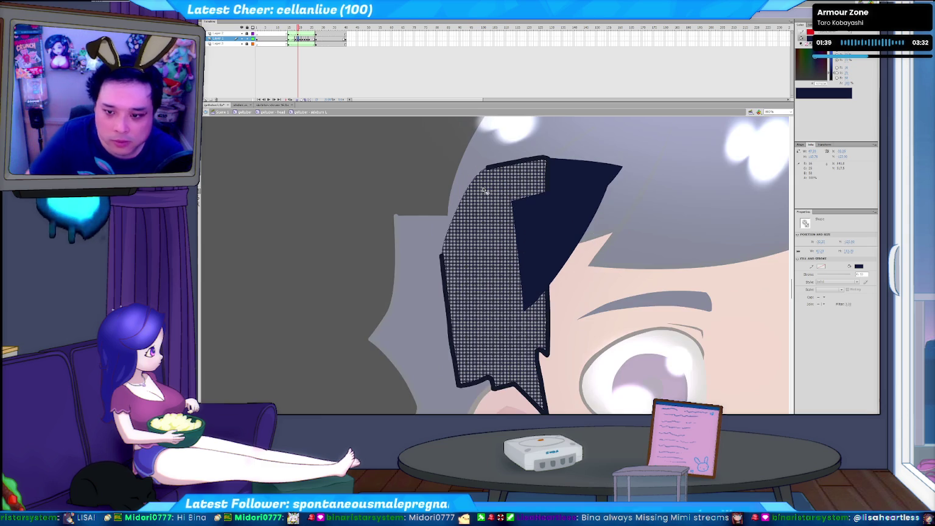
scroll(484, 184, up, 2)
click(329, 223)
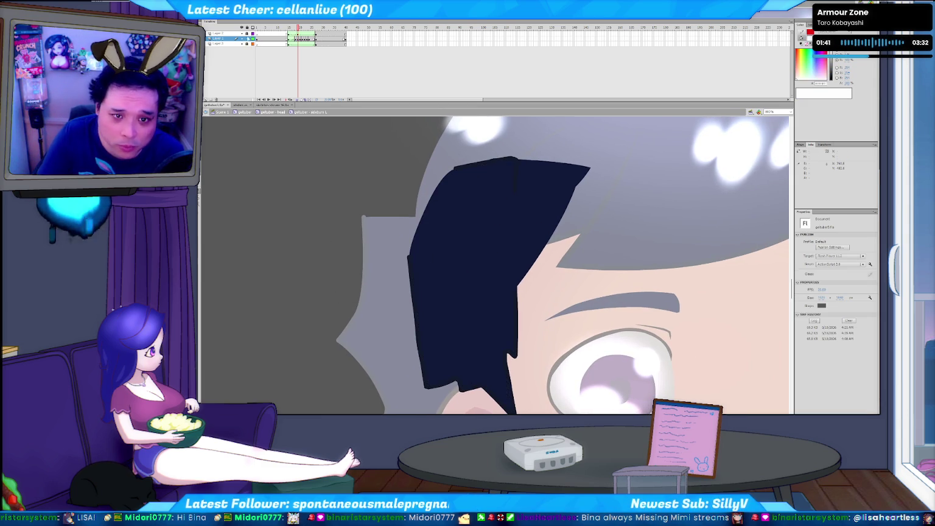
click(241, 39)
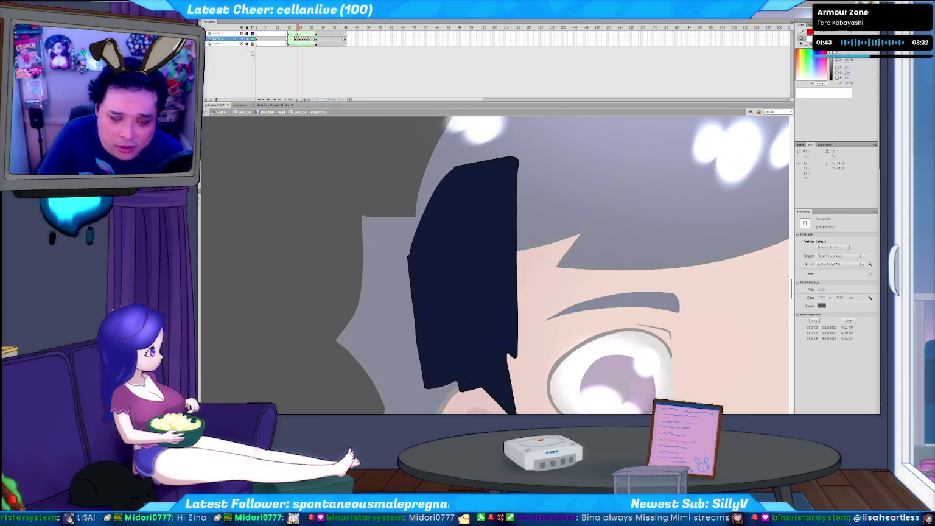
key(comma)
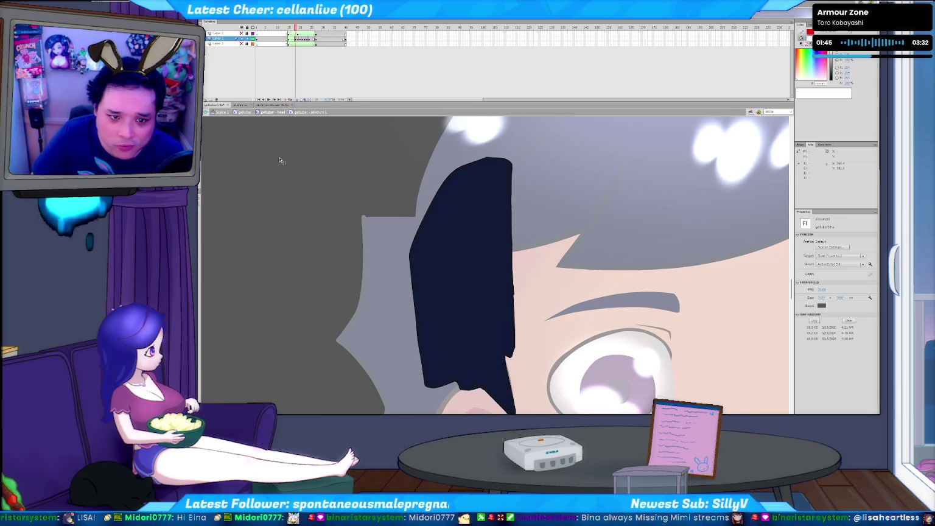
click(197, 177)
click(239, 189)
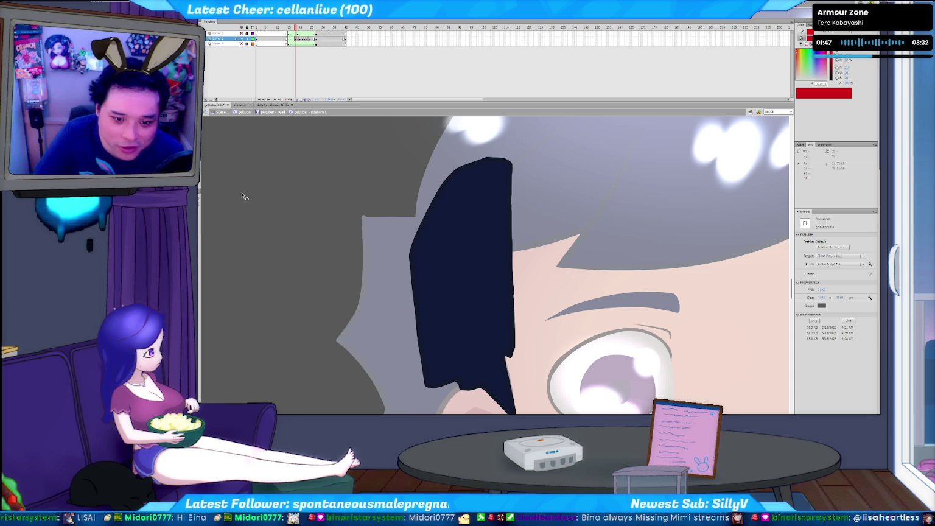
With the Paint Bucket (K), fill the sideburn red on five successive keyframes.
key(k)
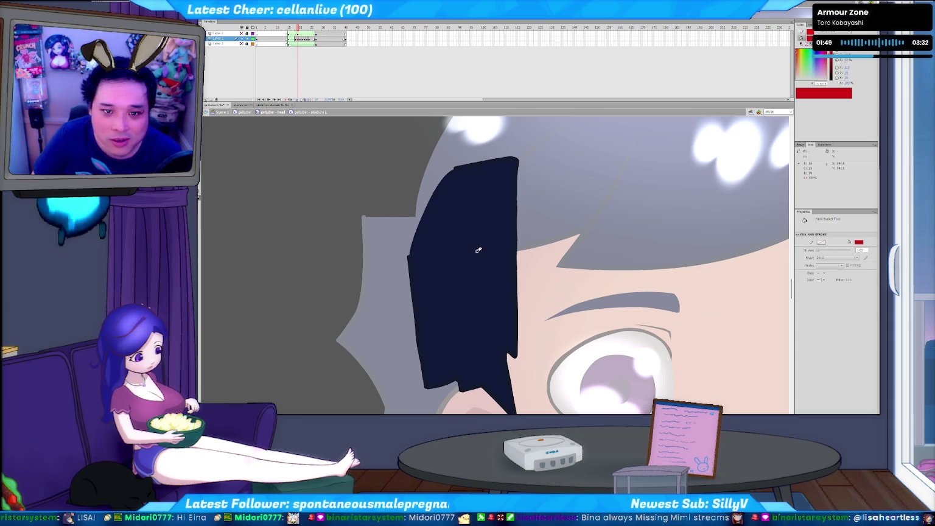
key(comma)
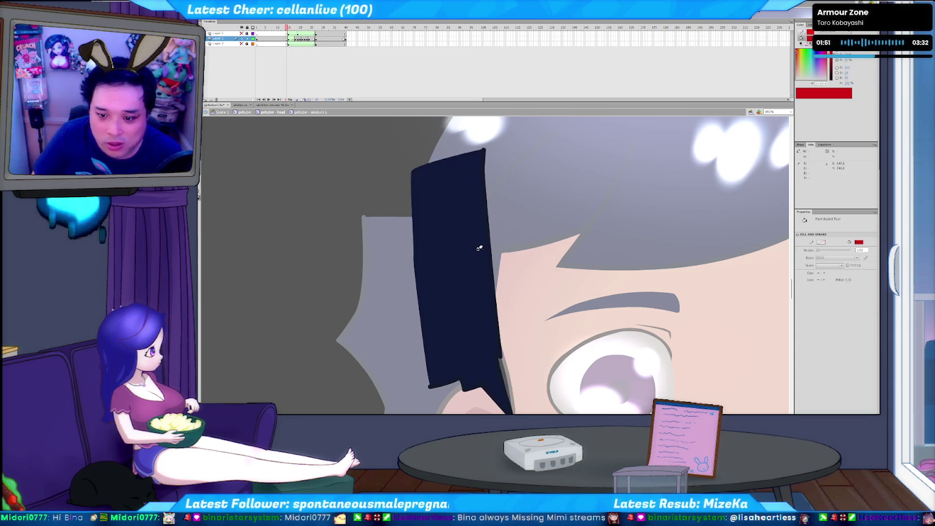
key(period)
key(period)
click(484, 249)
key(period)
click(484, 251)
key(period)
key(period)
click(486, 251)
key(period)
click(487, 252)
key(period)
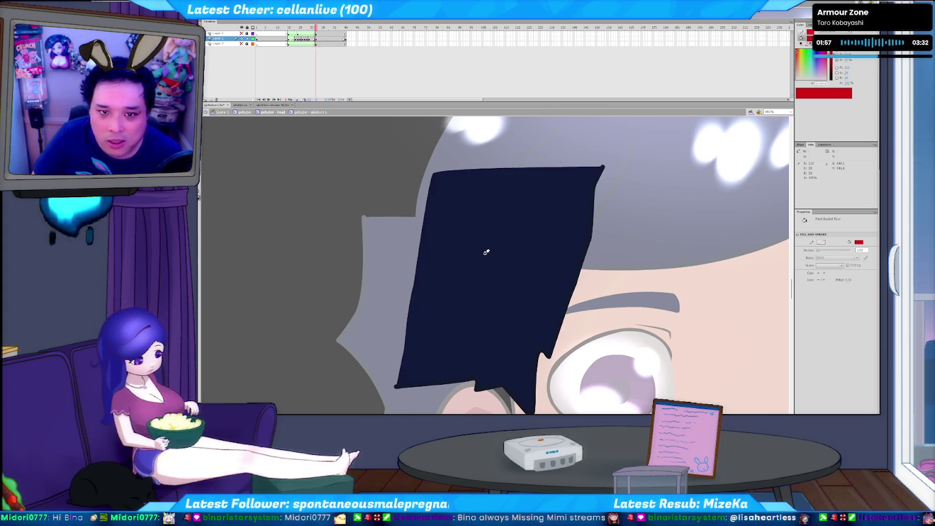
click(486, 252)
key(period)
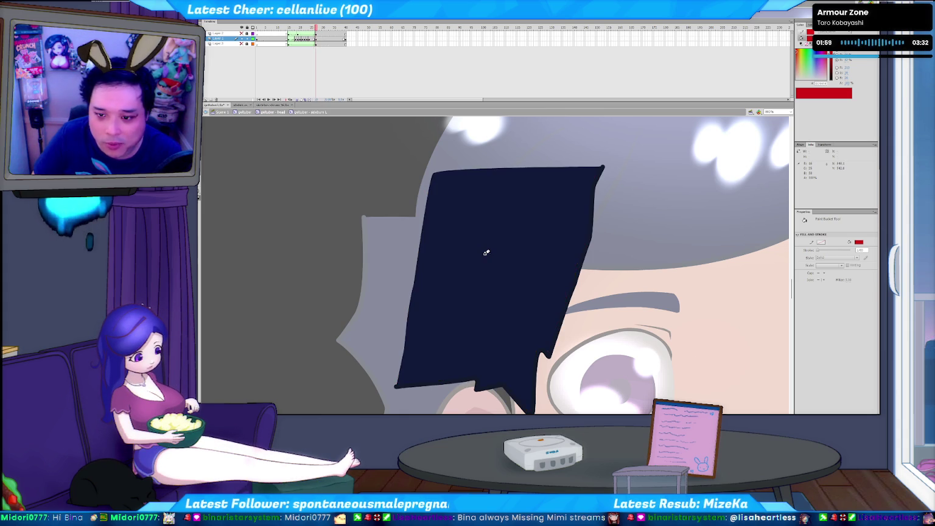
key(comma)
key(comma)
key(comma)
Delete the red sideburn's top-right and right outline segments plus the leftover sliver.
key(v)
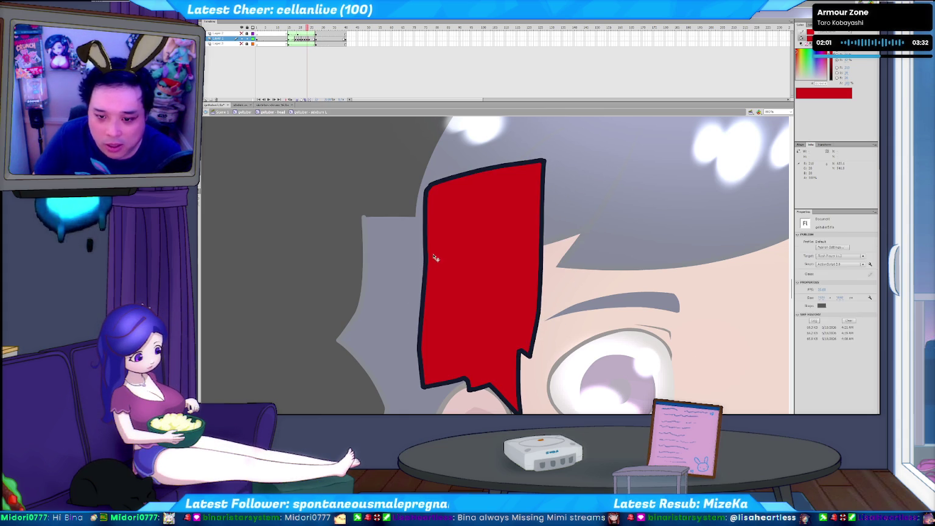
click(428, 265)
click(524, 163)
key(Delete)
click(544, 227)
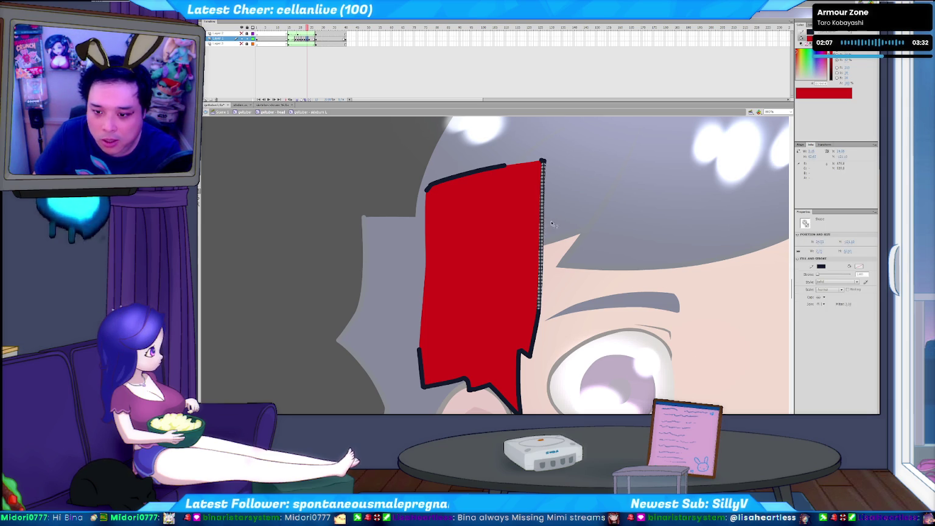
key(Delete)
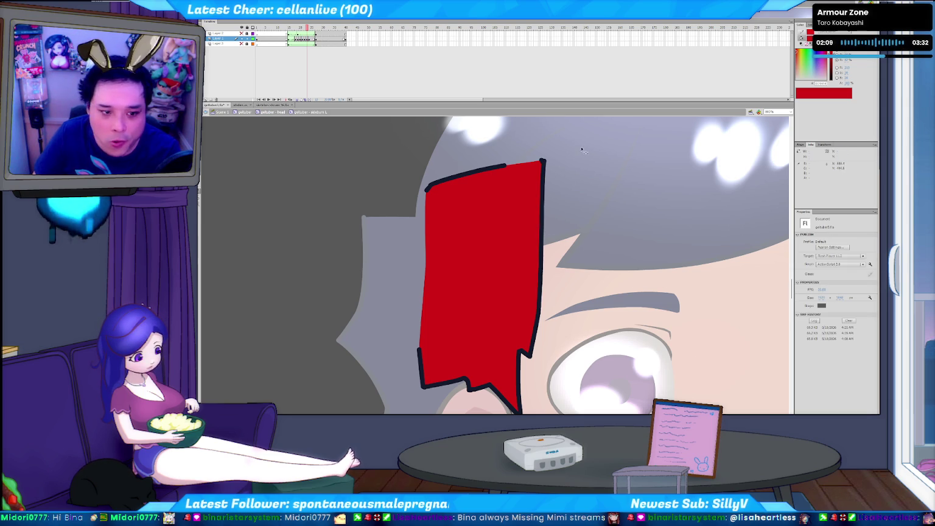
drag(581, 149, 538, 230)
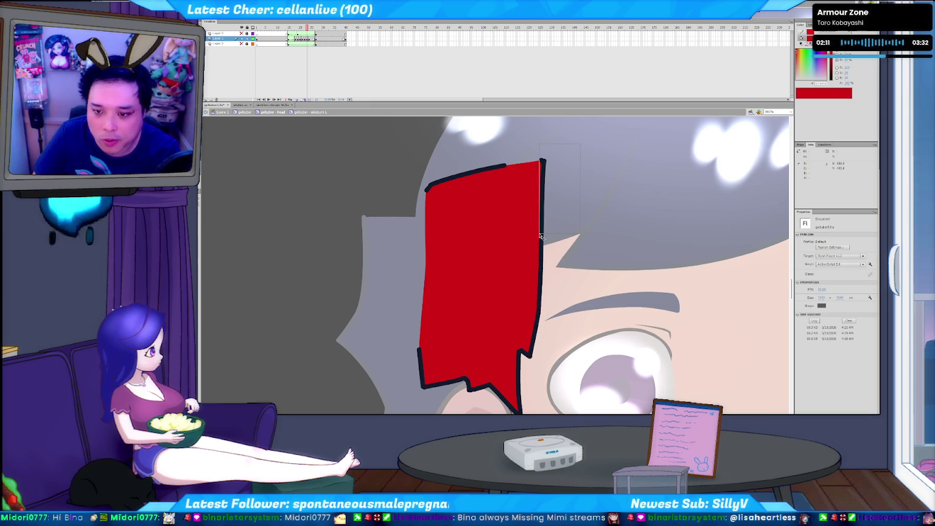
key(Delete)
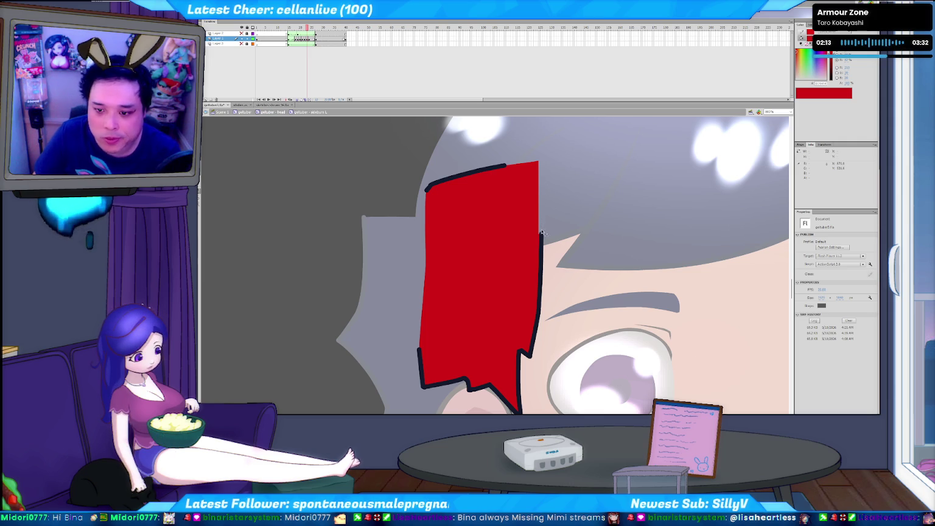
Try removing the top outline, undo it, then delete the right-edge outline.
click(540, 210)
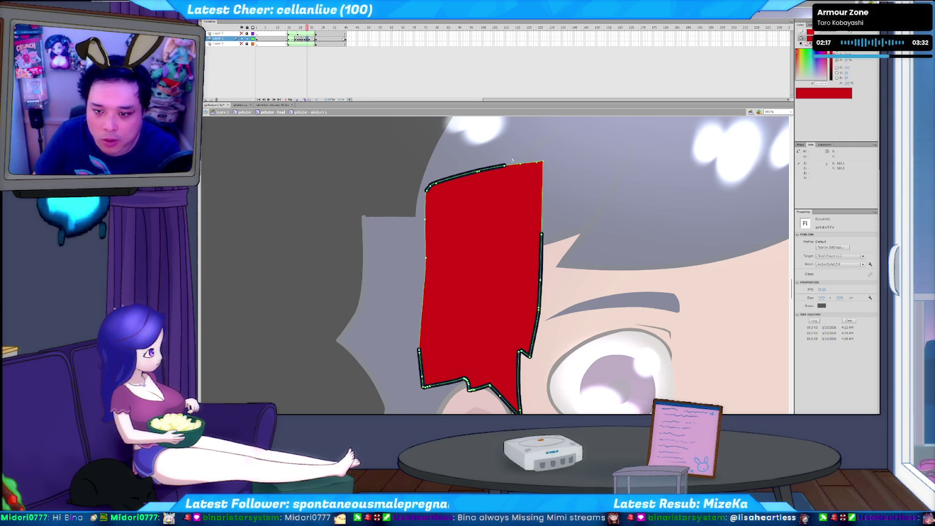
click(484, 174)
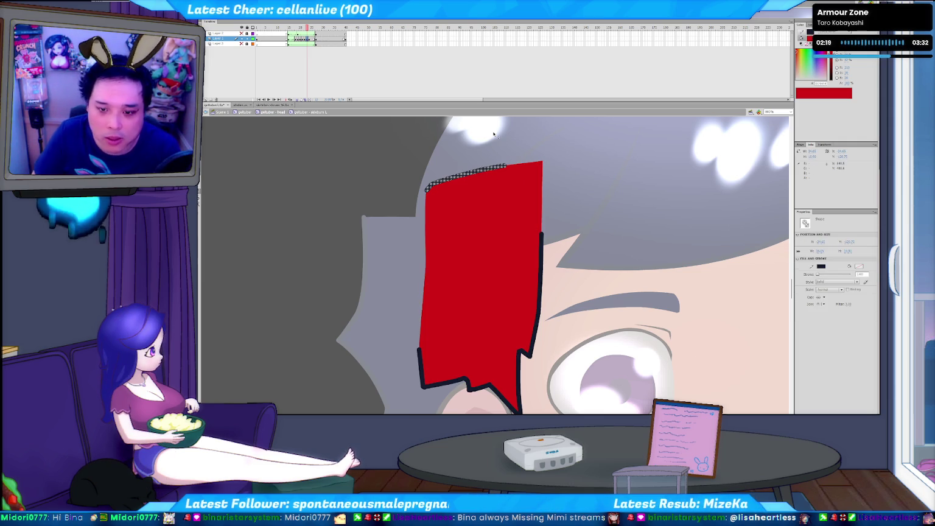
key(Delete)
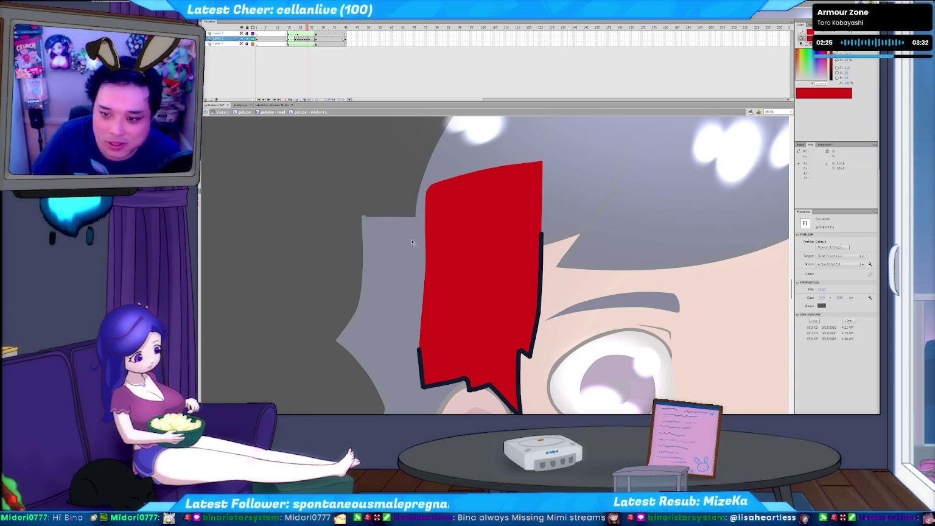
key(ctrl+z)
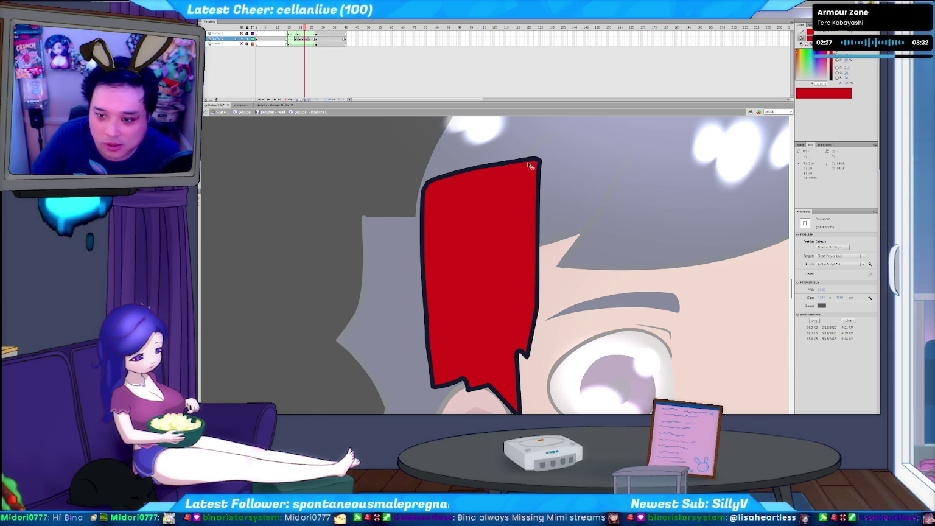
click(541, 199)
click(555, 148)
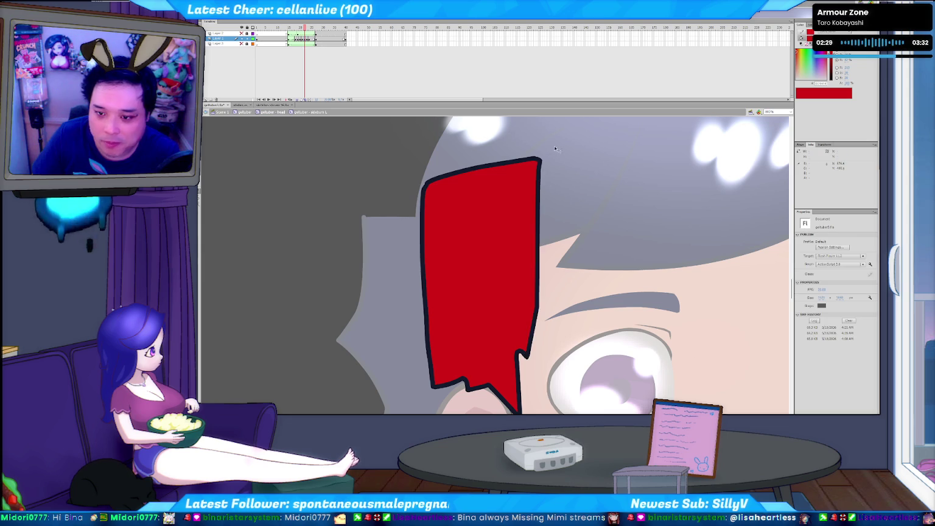
drag(552, 144, 535, 239)
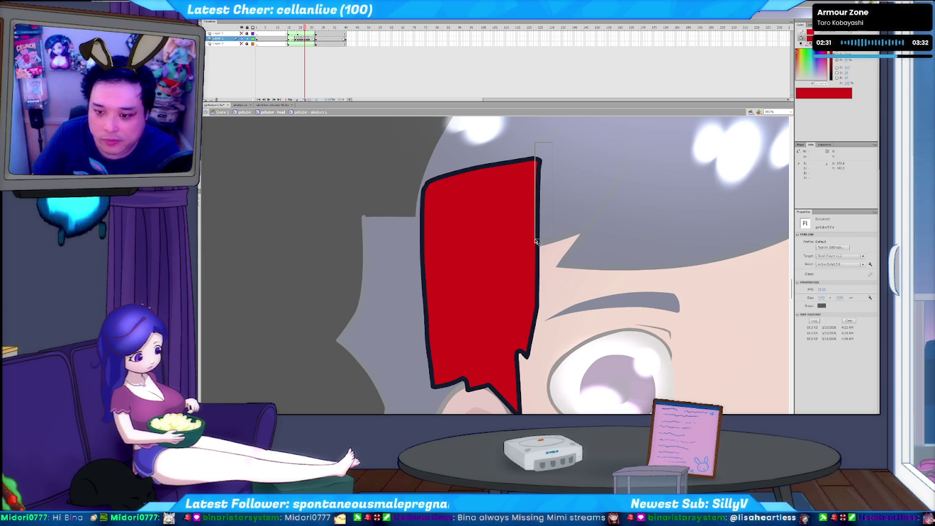
key(Delete)
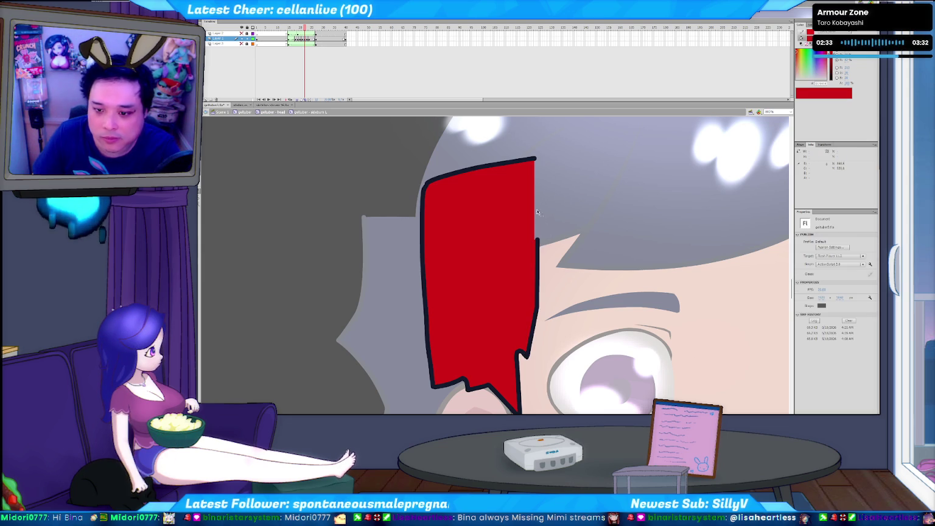
Delete the top and left outline strokes and show the sideburn's path points.
click(534, 158)
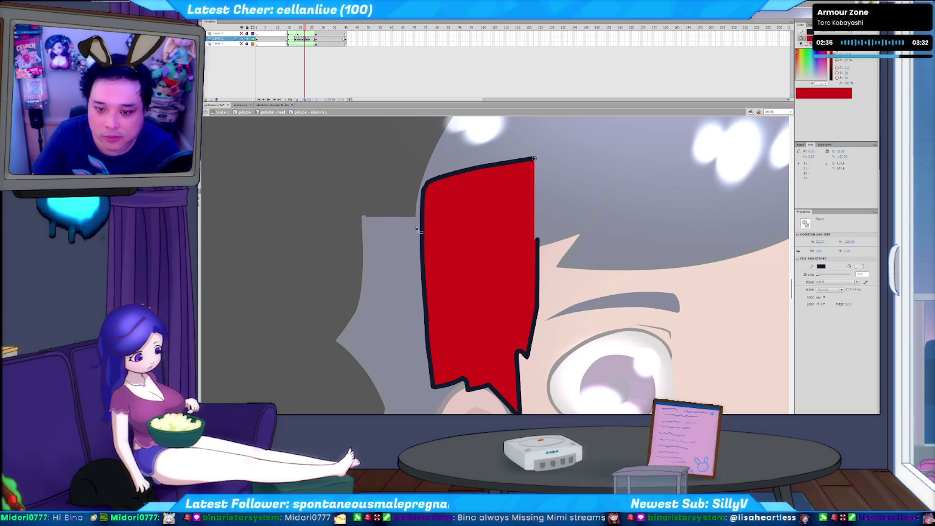
click(424, 277)
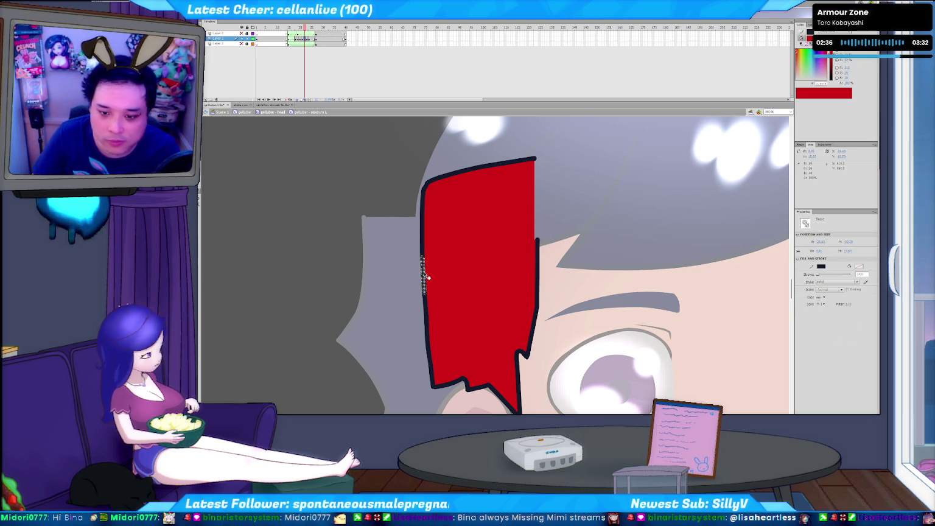
click(428, 340)
key(Delete)
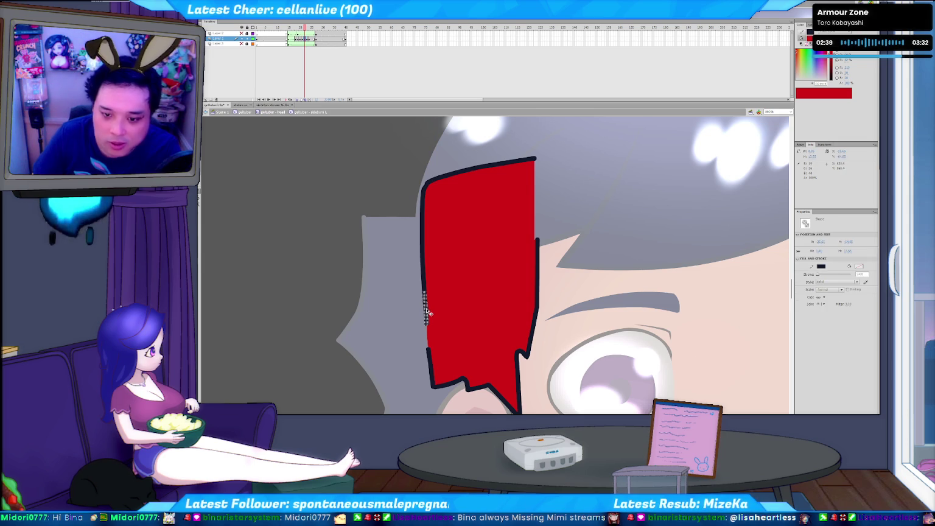
double_click(427, 311)
key(Delete)
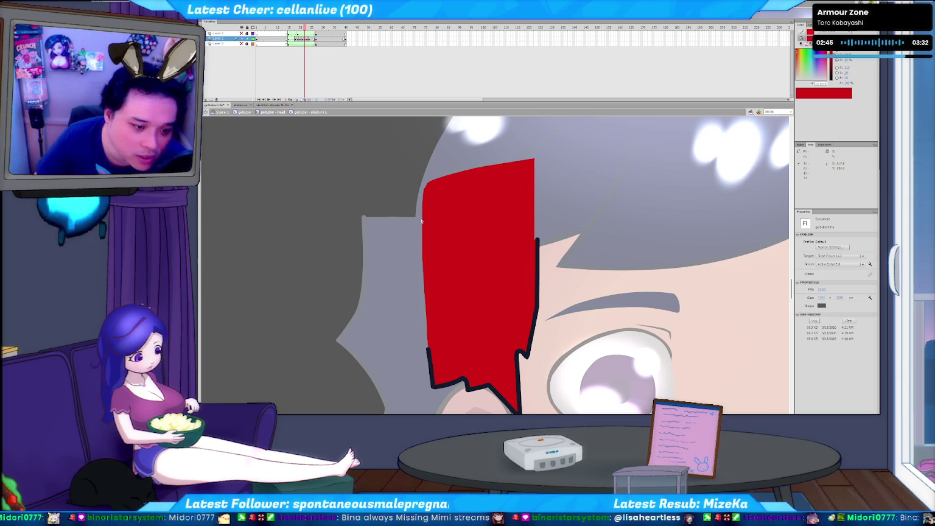
click(534, 242)
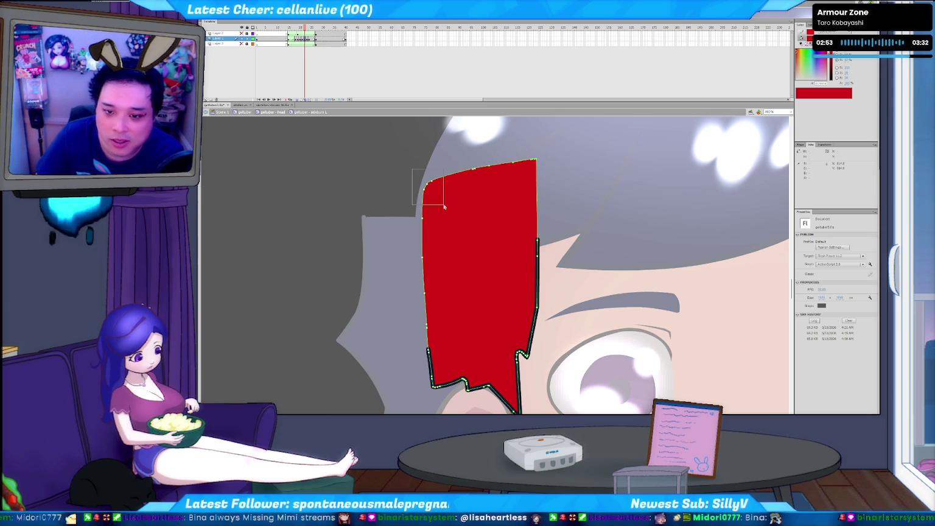
Curve the red sideburn's top-left corner, undo a straightening attempt, then advance to the navy keyframe.
drag(425, 211, 429, 213)
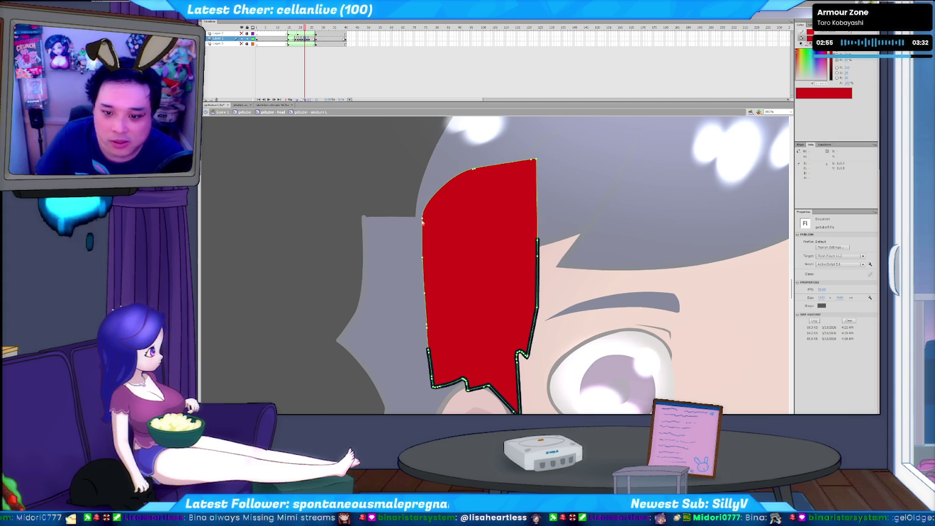
drag(422, 223, 460, 203)
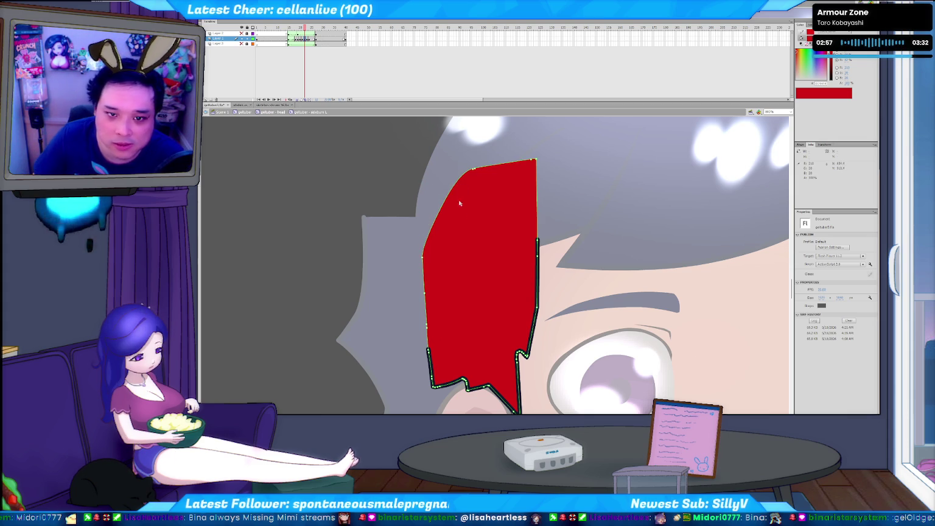
key(period)
key(comma)
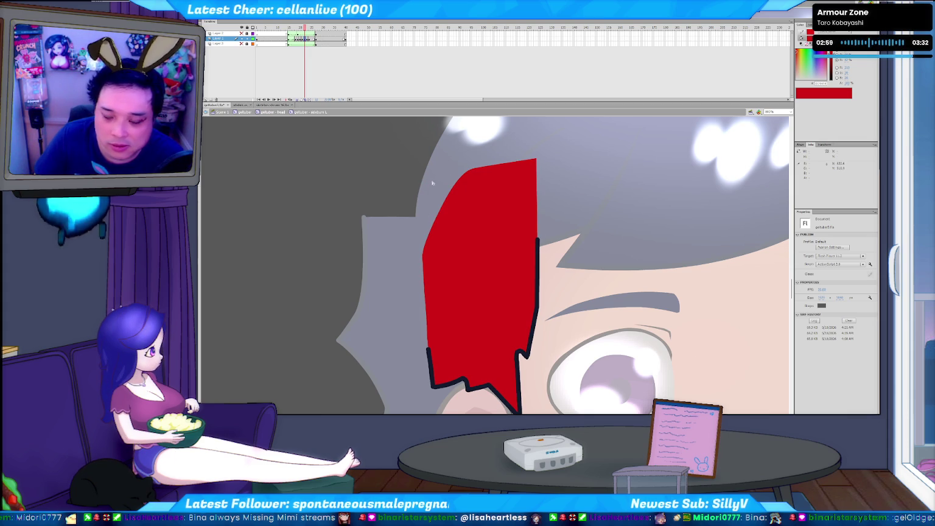
key(ctrl+z)
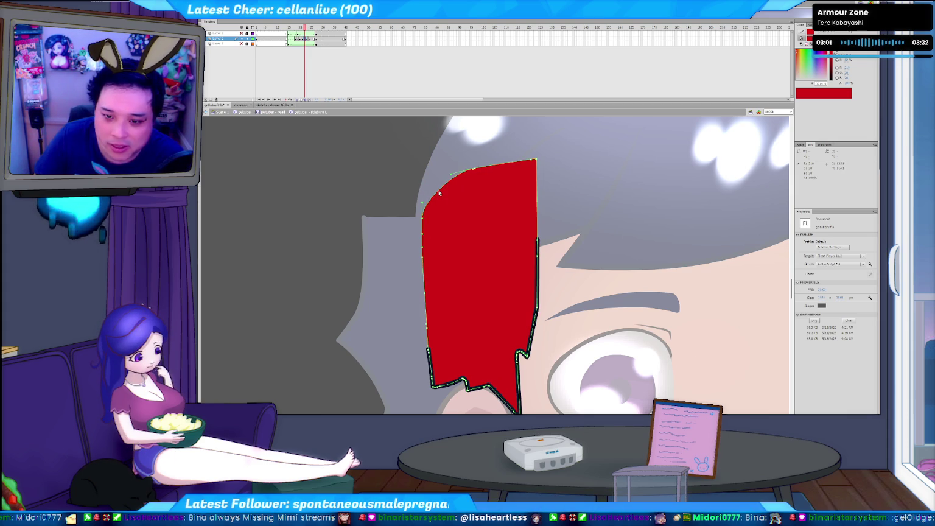
key(period)
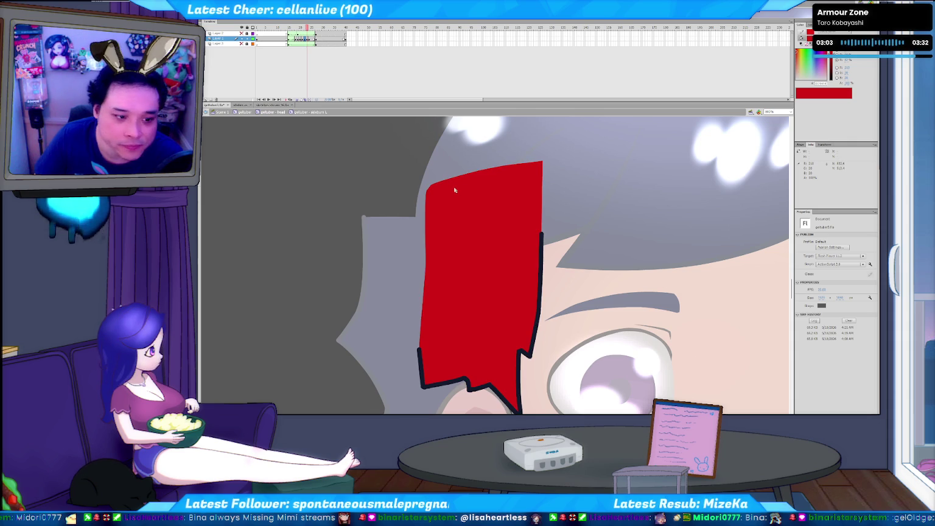
key(period)
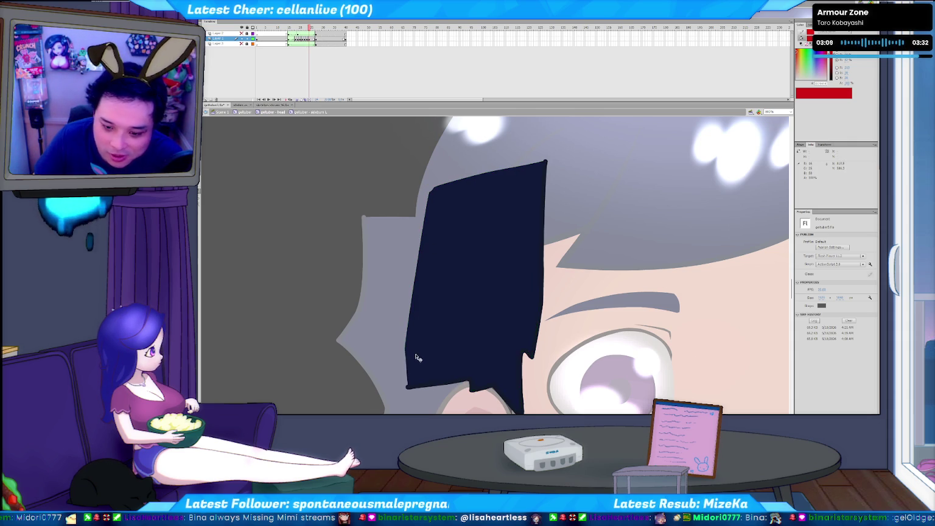
Delete the sliver off the navy sideburn's right edge, undo a stray red fill, and step back.
click(545, 171)
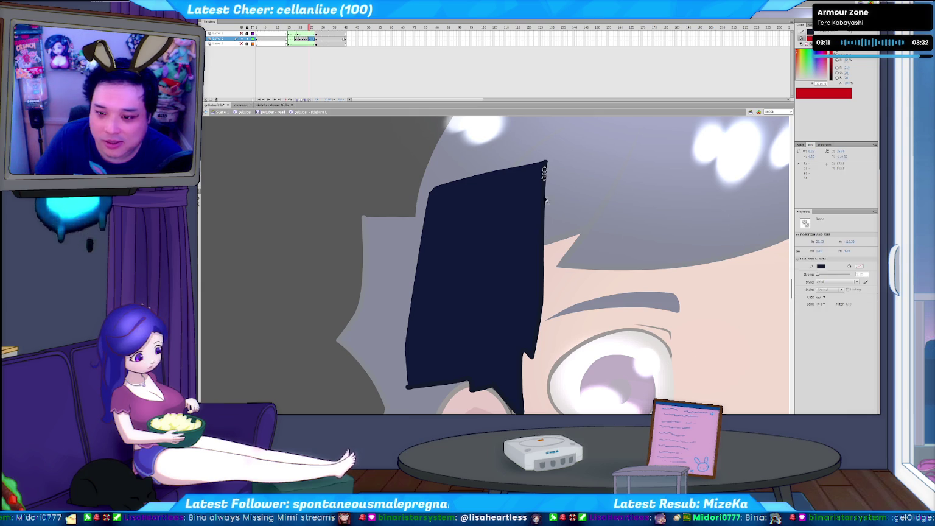
shift+click(544, 227)
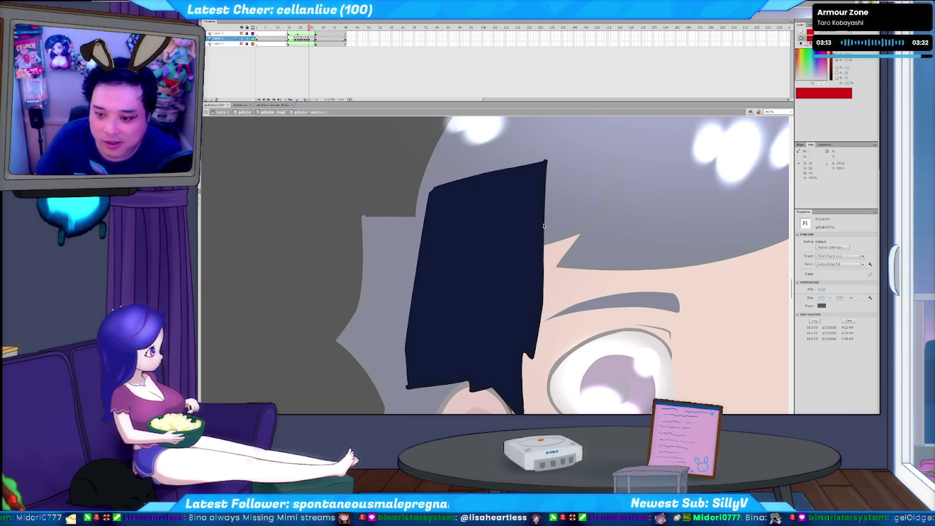
drag(568, 151, 542, 235)
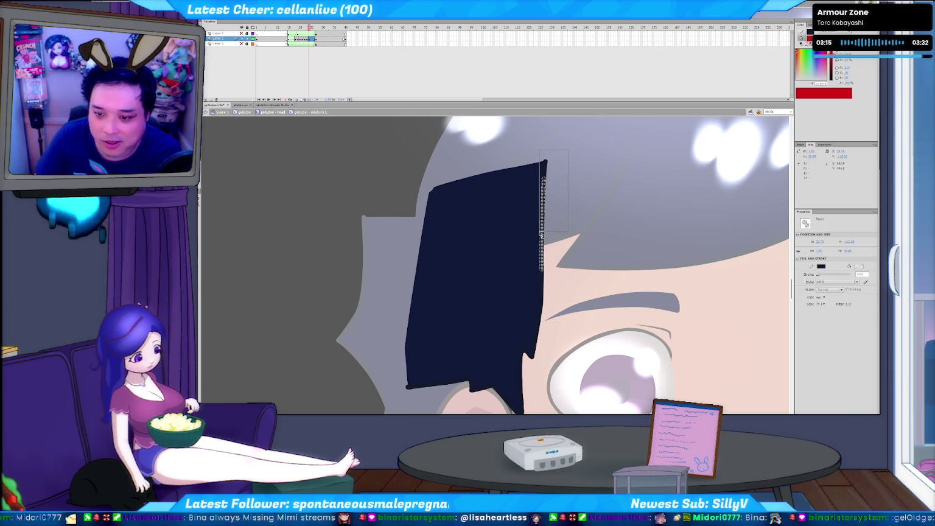
key(Delete)
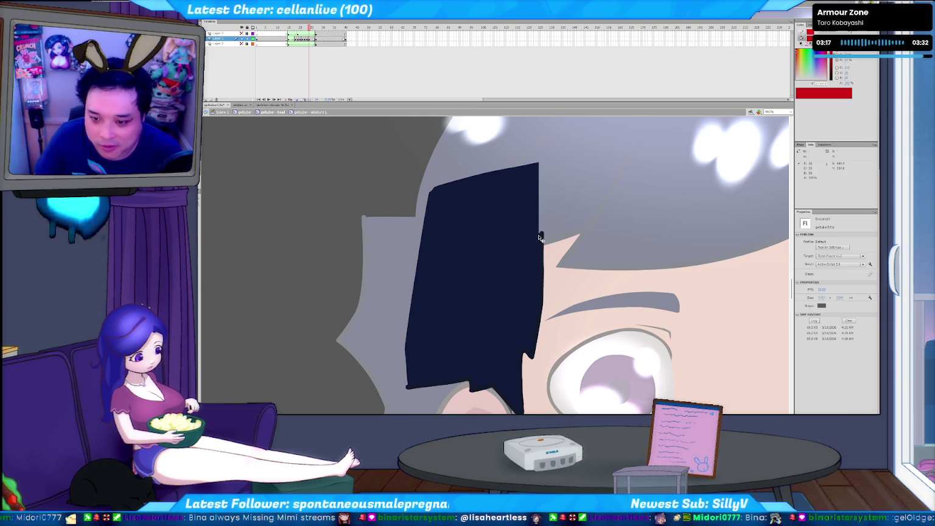
click(540, 230)
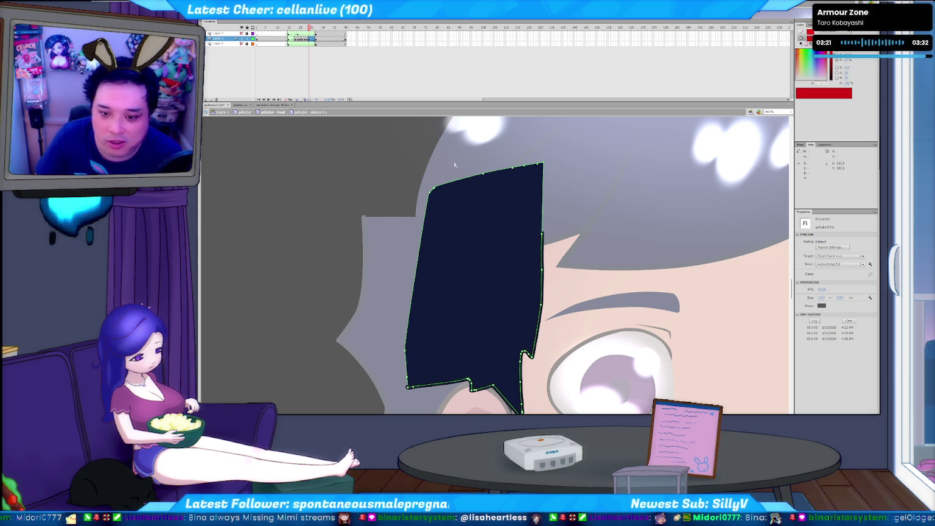
click(455, 189)
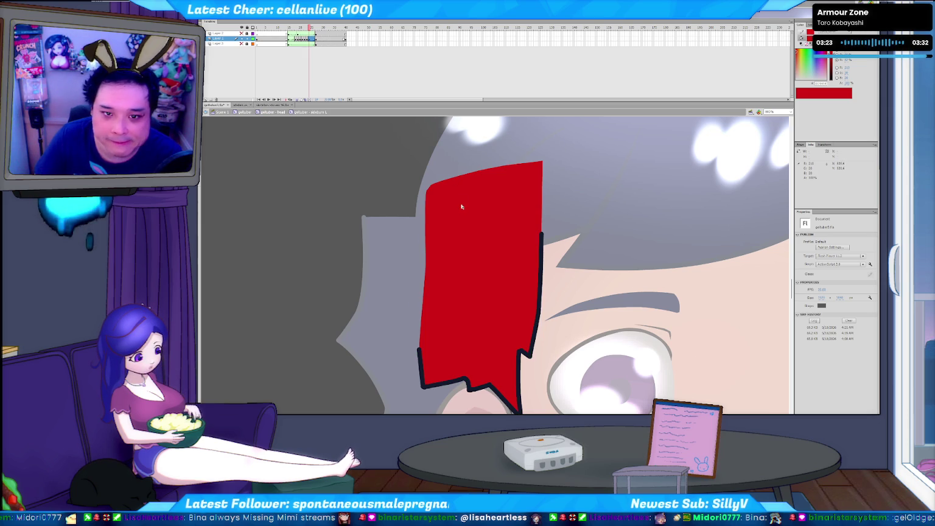
key(ctrl+z)
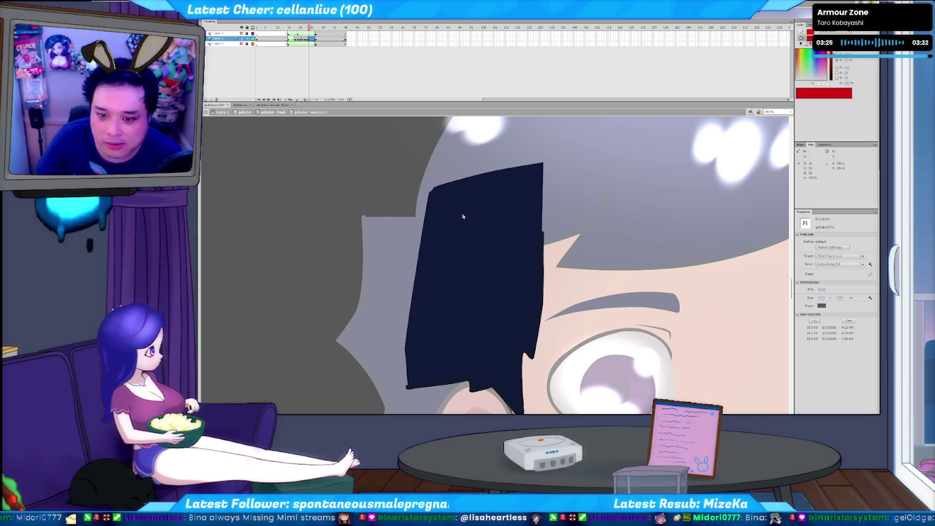
key(comma)
key(comma)
key(comma)
key(comma)
key(comma)
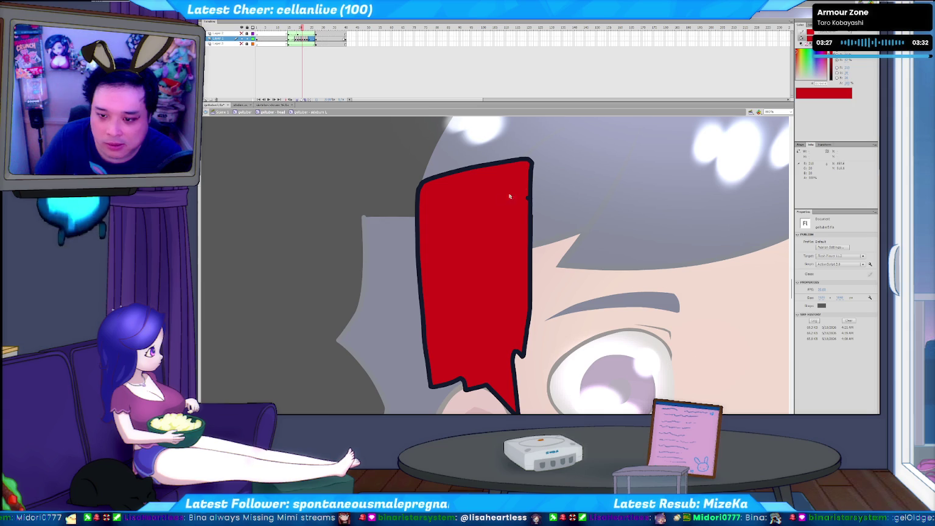
Delete the red sideburn's upper-right outline and nudge its top-right point right.
click(533, 235)
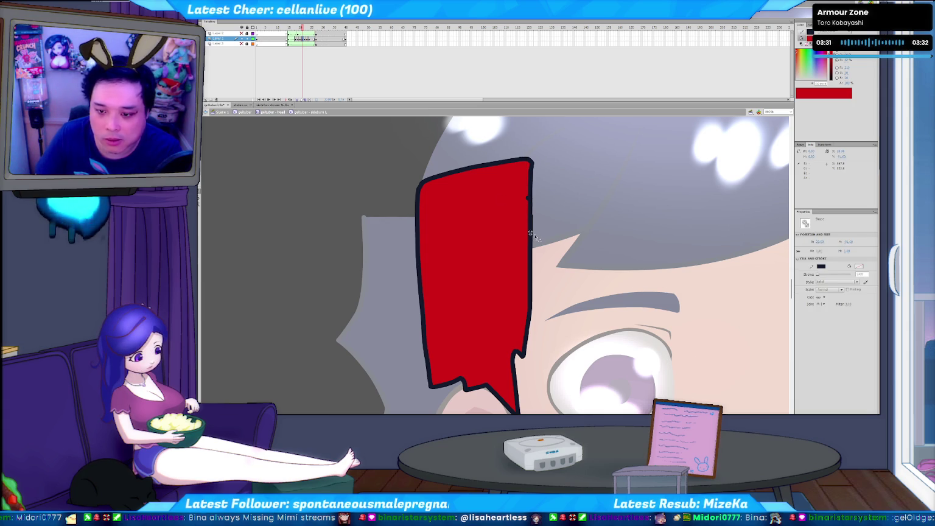
click(531, 241)
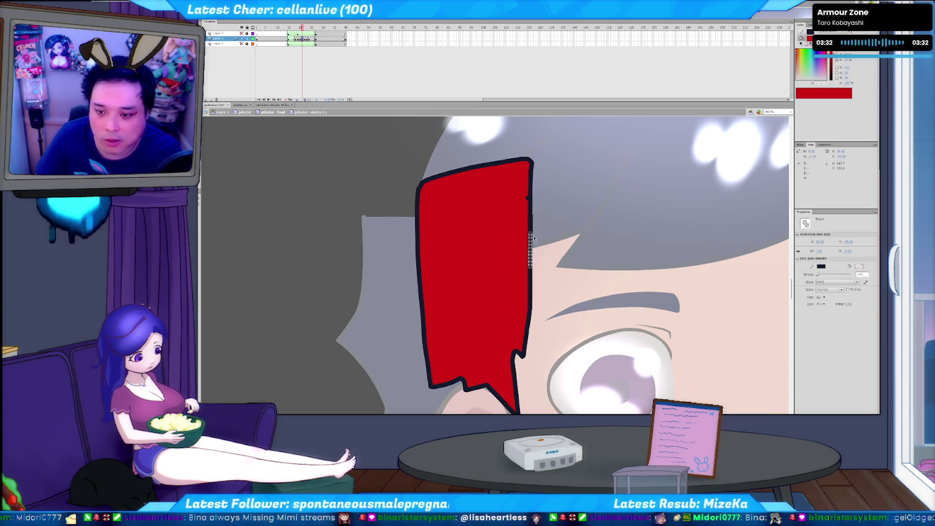
click(530, 195)
key(Delete)
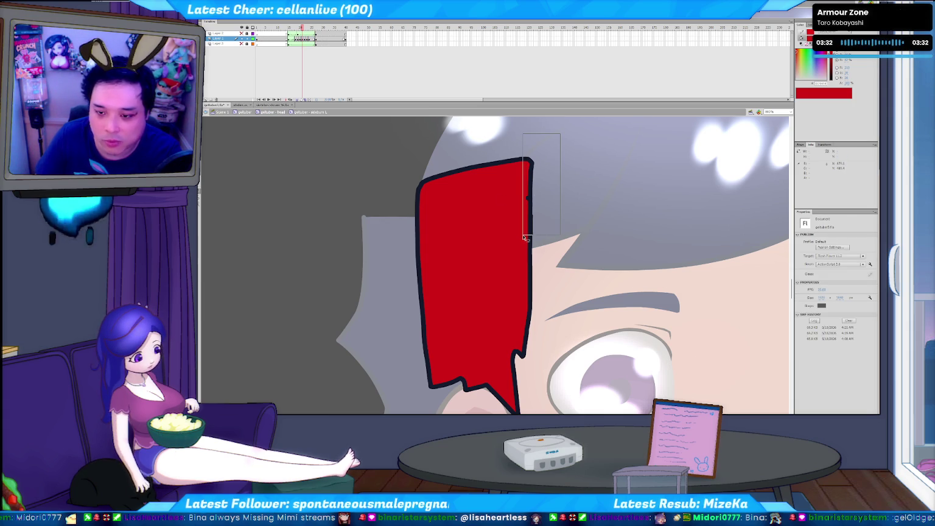
click(527, 235)
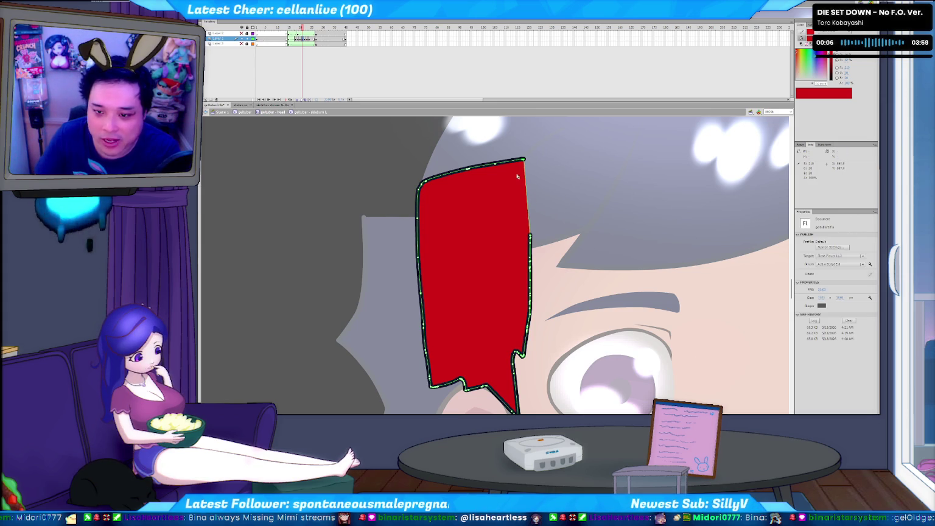
key(Right)
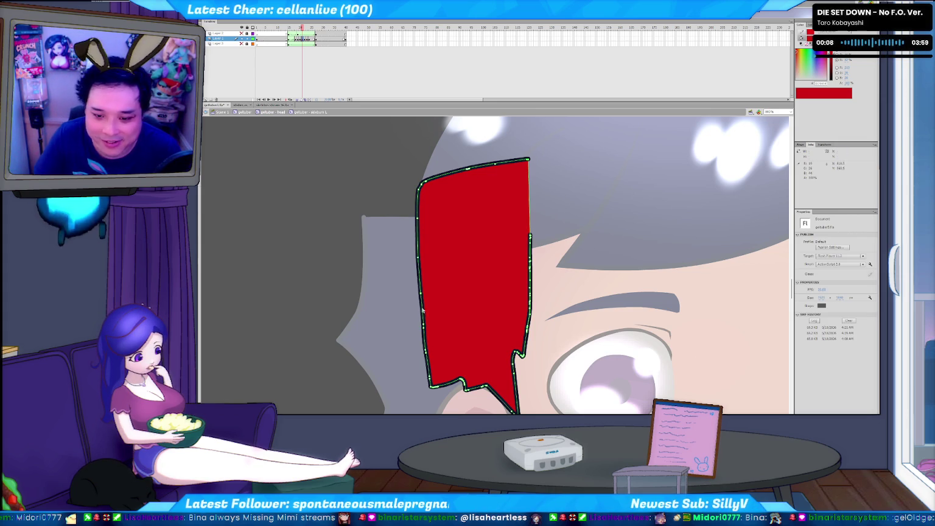
Remove the top and left outline fragments and reshape the top-left corner.
key(v)
click(425, 336)
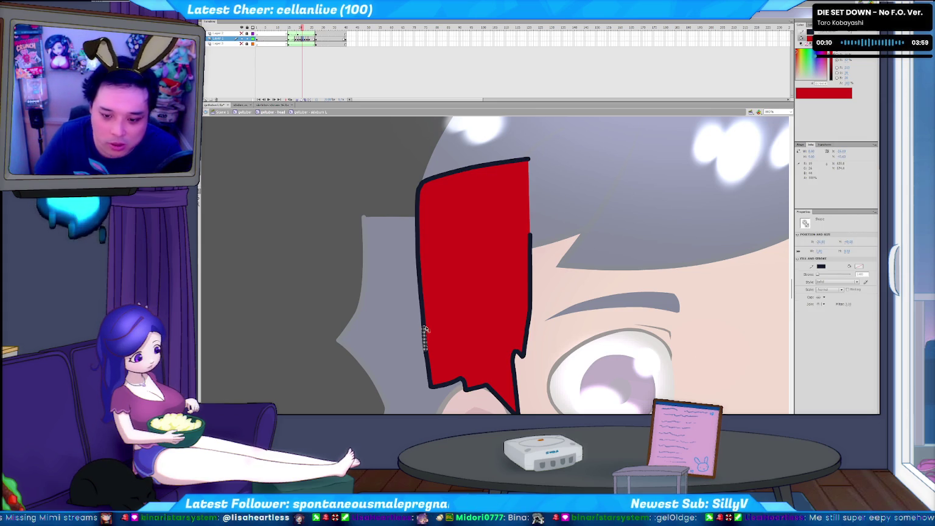
double_click(424, 328)
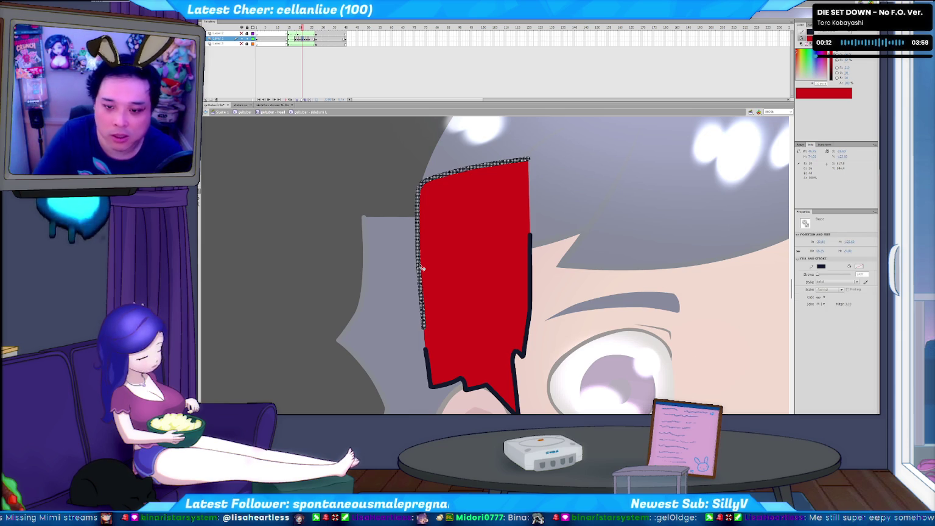
key(Delete)
click(419, 191)
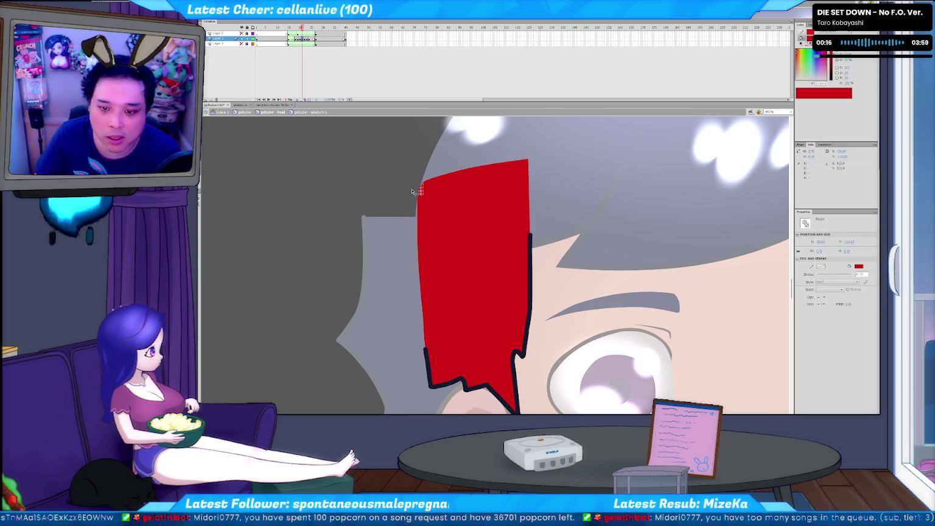
key(Delete)
click(423, 201)
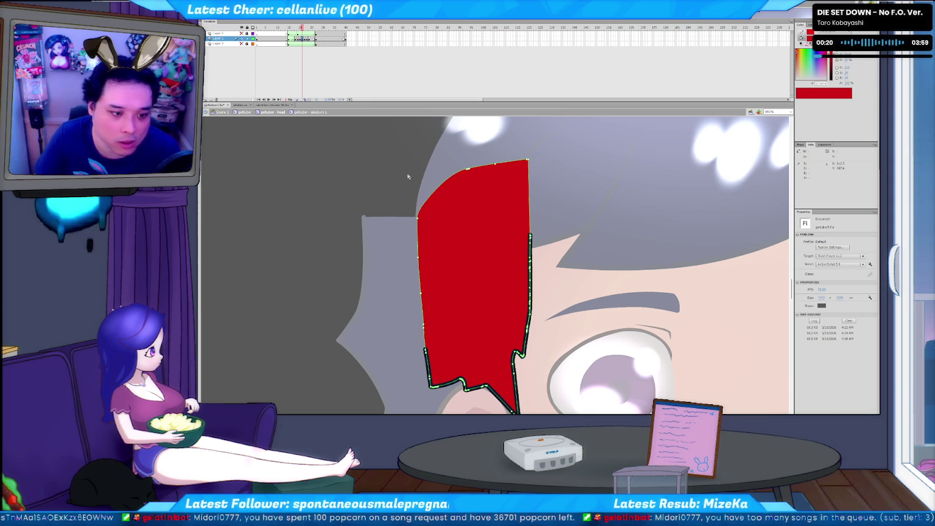
drag(408, 177, 424, 180)
click(403, 227)
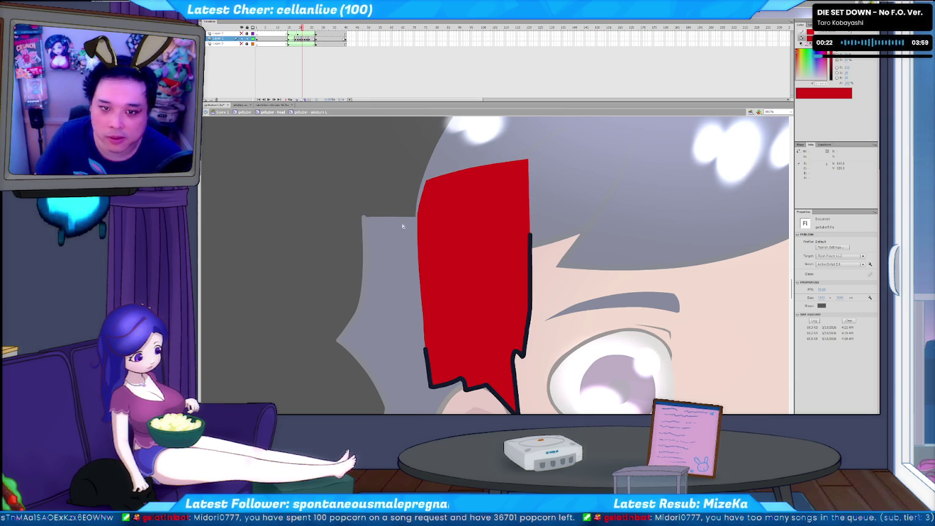
key(ctrl+z)
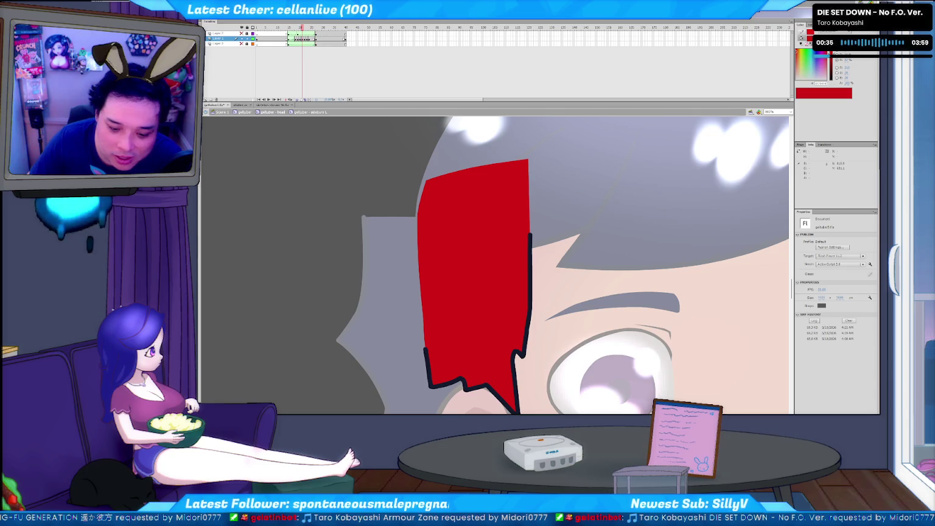
Switch to Streamer.bot and close it, confirming the prompt.
key(alt+Tab)
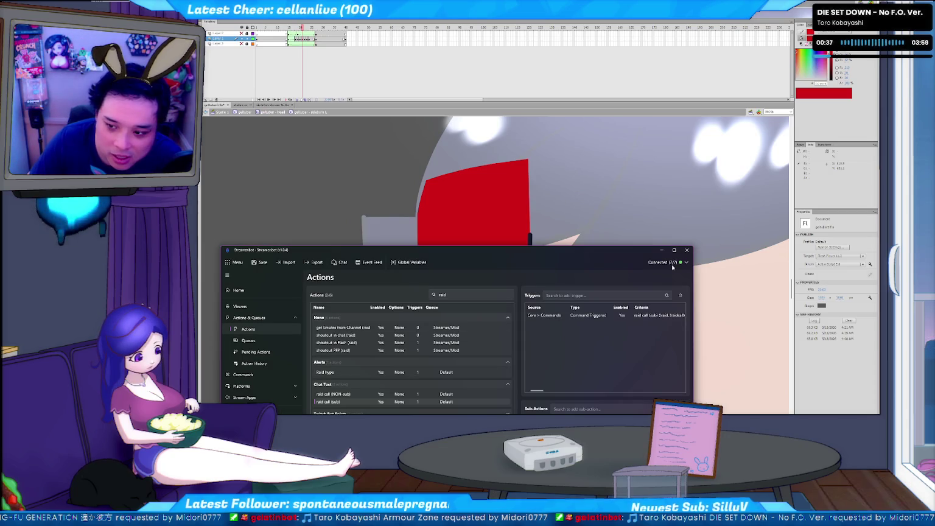
click(687, 250)
click(474, 391)
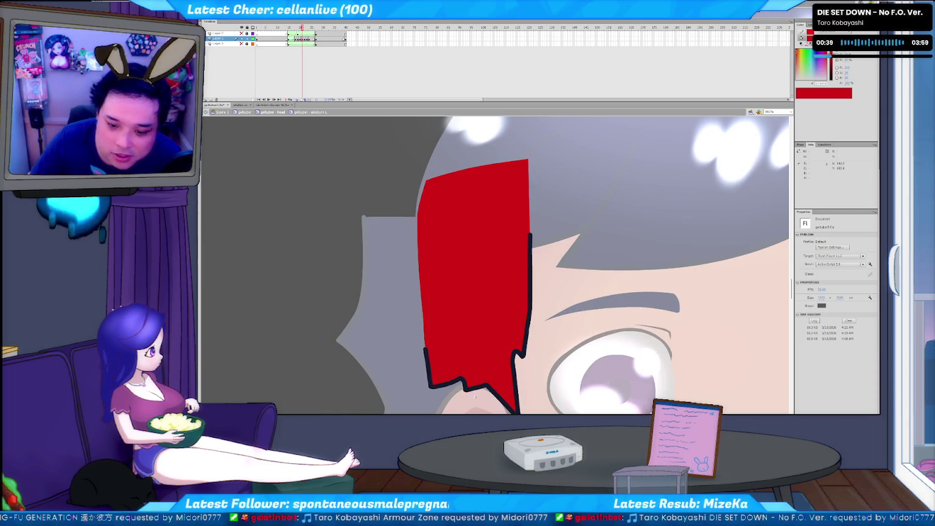
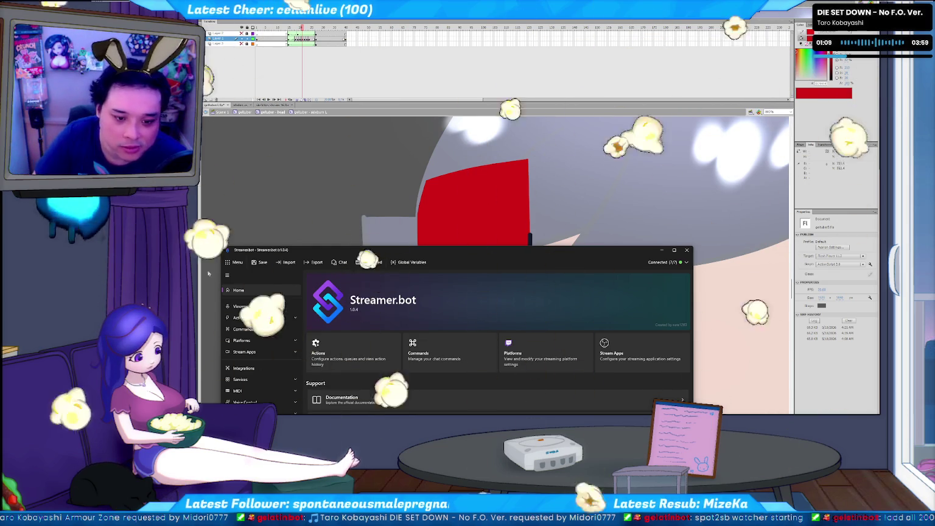
Bring the Flash canvas with the character's forehead and hair lock back to the front.
click(432, 241)
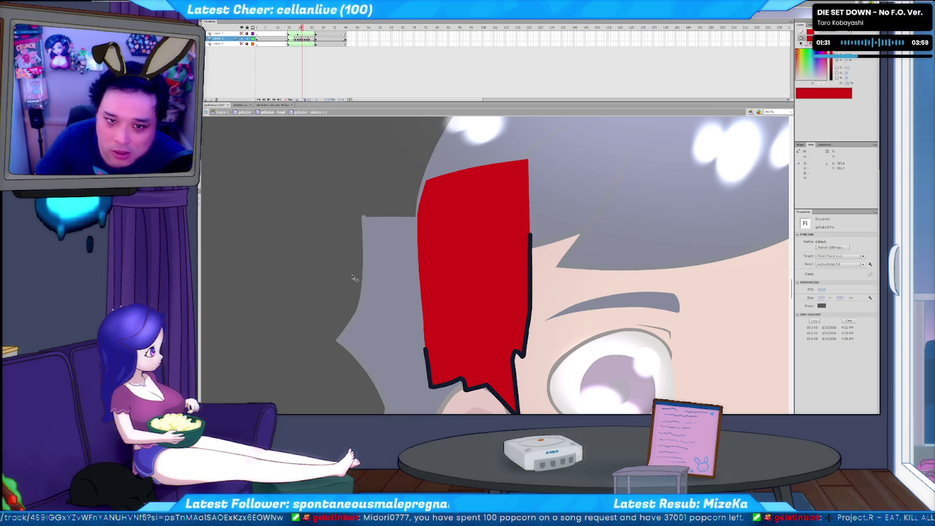
Scrub back and forth through the hair animation frames.
key(comma)
key(period)
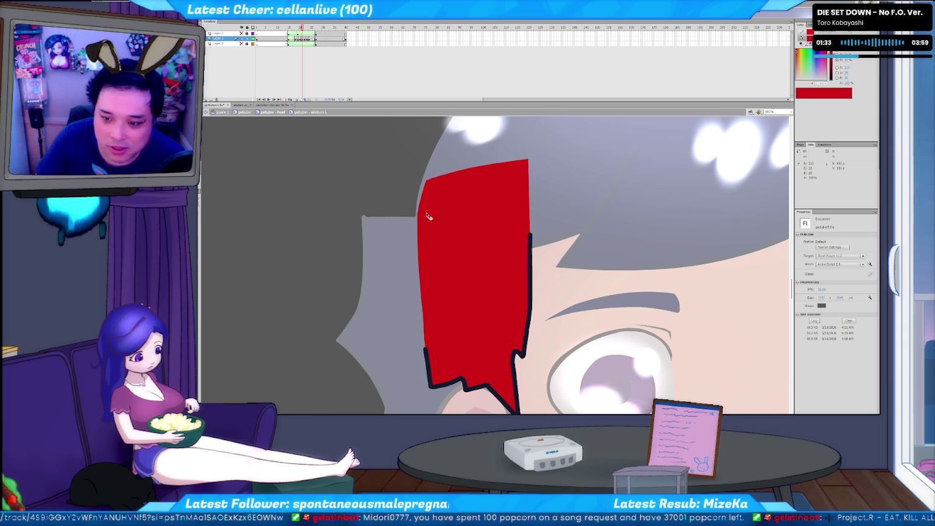
key(comma)
key(comma)
key(period)
key(period)
key(comma)
key(period)
key(comma)
key(comma)
key(comma)
key(period)
key(period)
key(period)
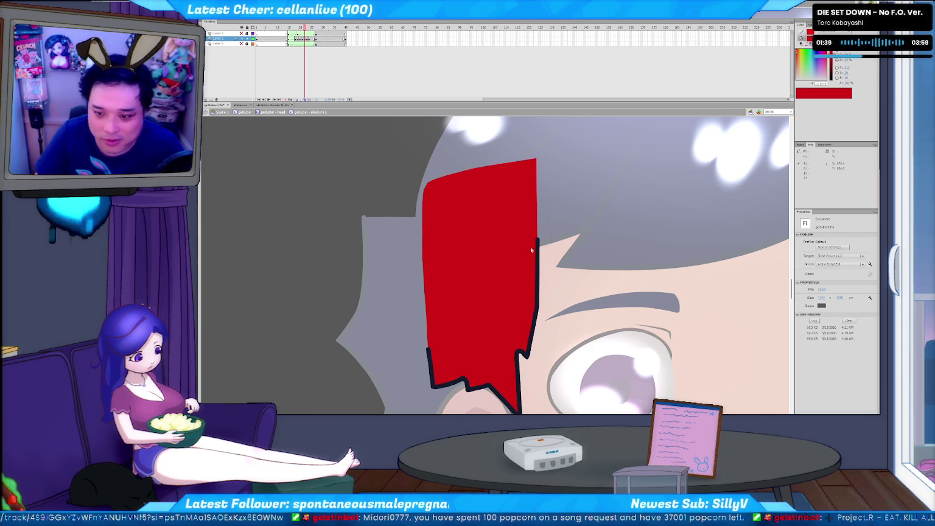
Two frames back, cut a notch from the red hair lock's upper-right edge.
click(533, 246)
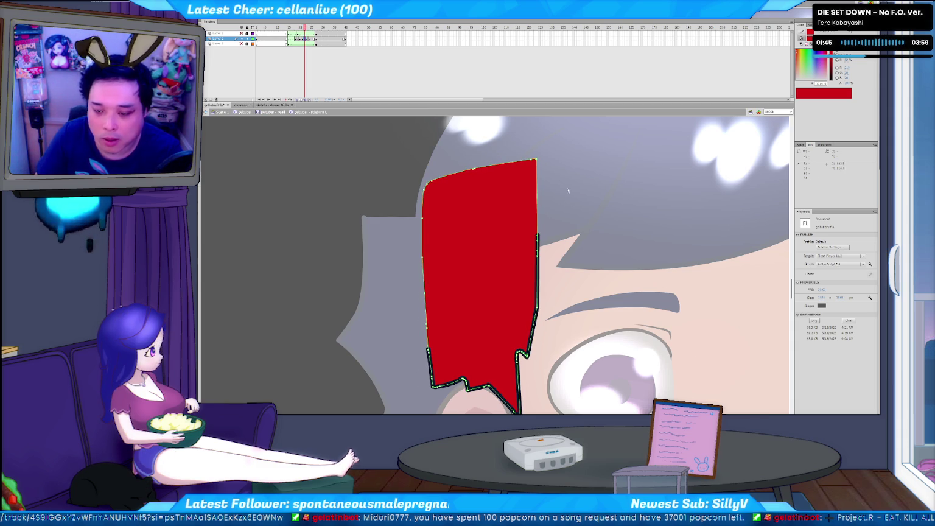
click(556, 217)
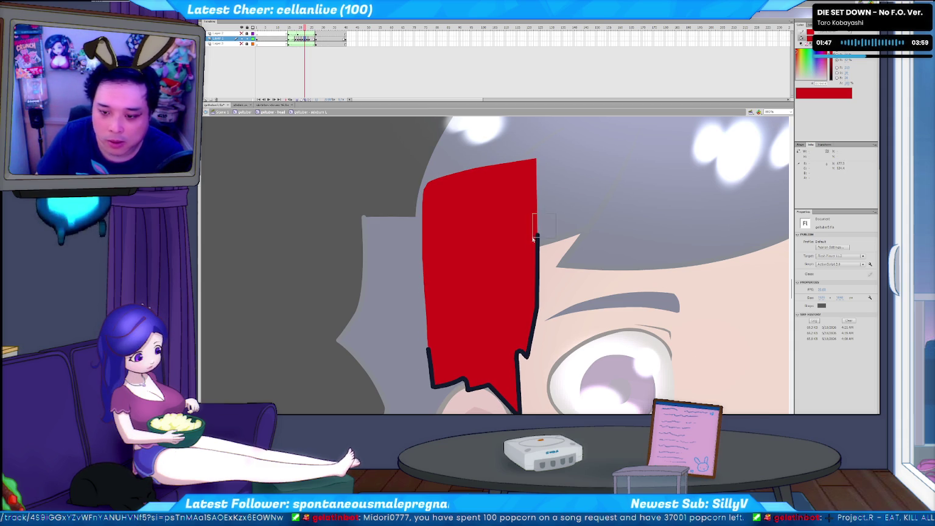
key(comma)
key(comma)
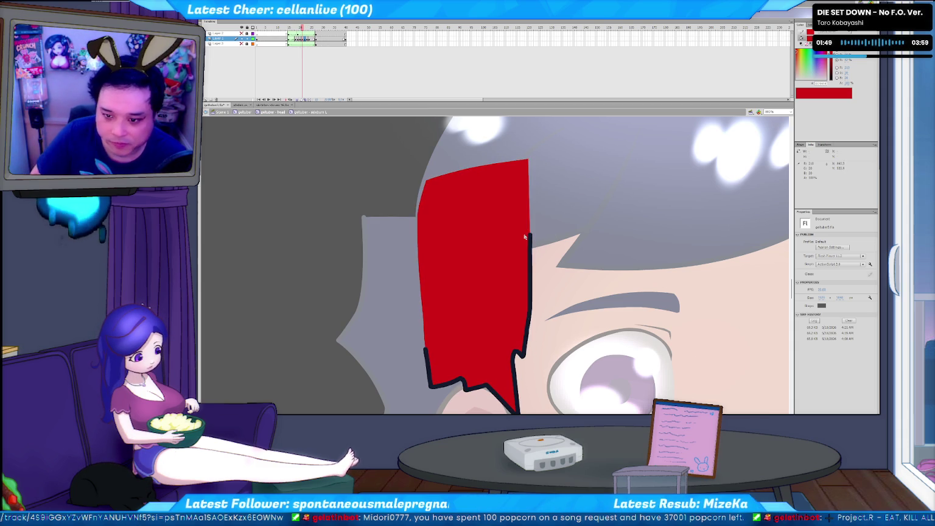
key(comma)
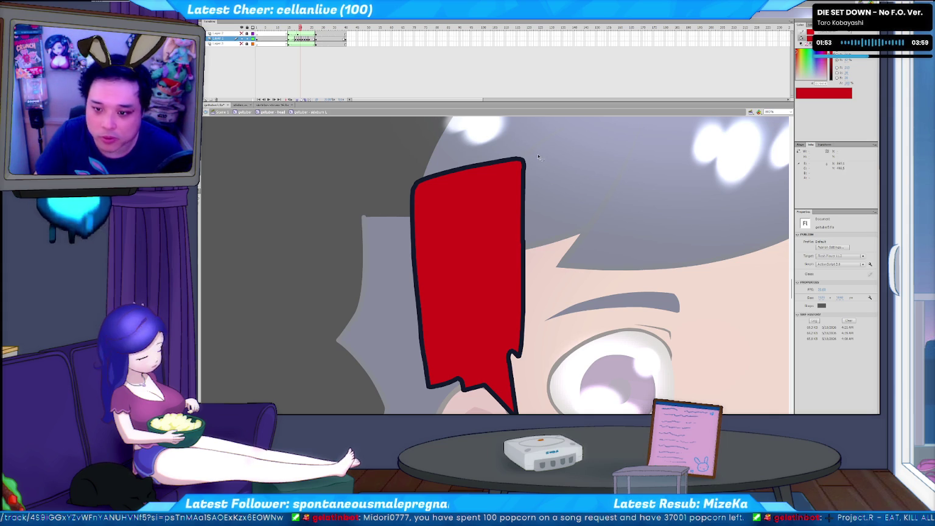
drag(514, 236, 533, 152)
key(Delete)
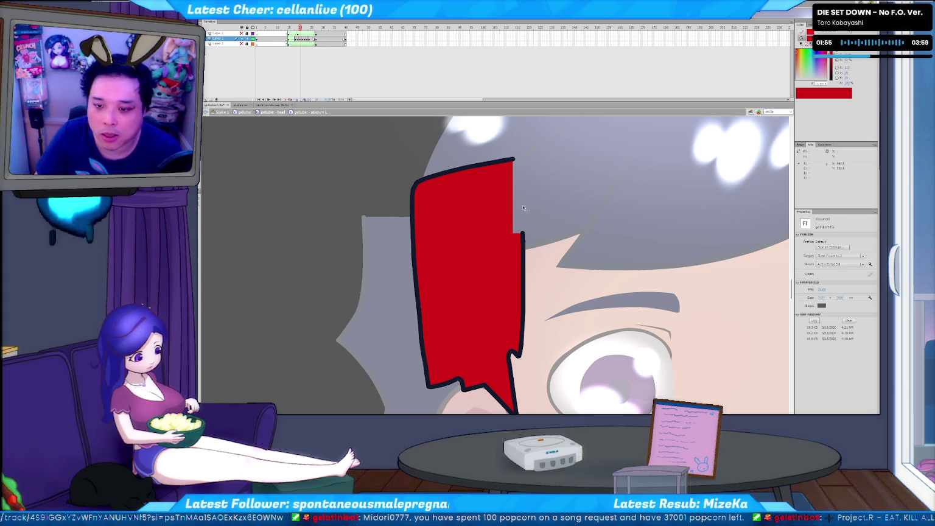
Delete the dark outline along the hair lock's left and top edges.
click(515, 182)
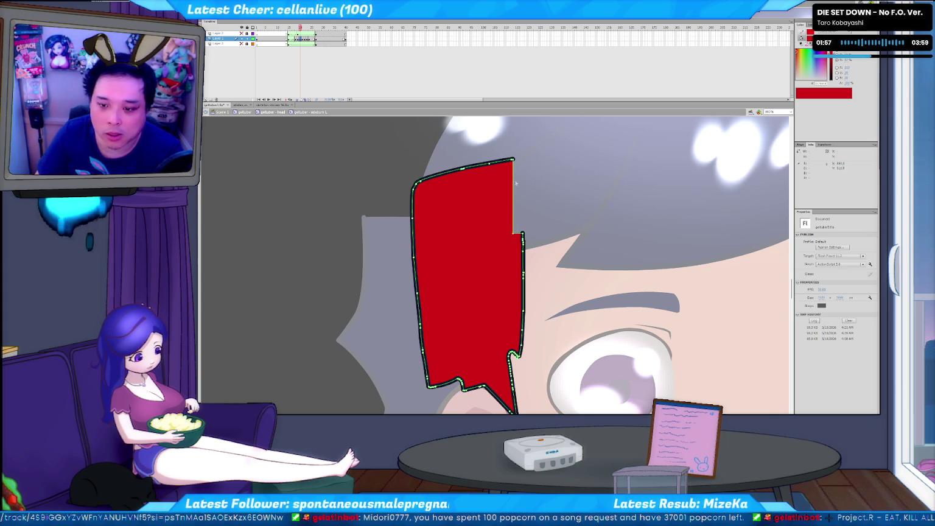
key(v)
click(421, 331)
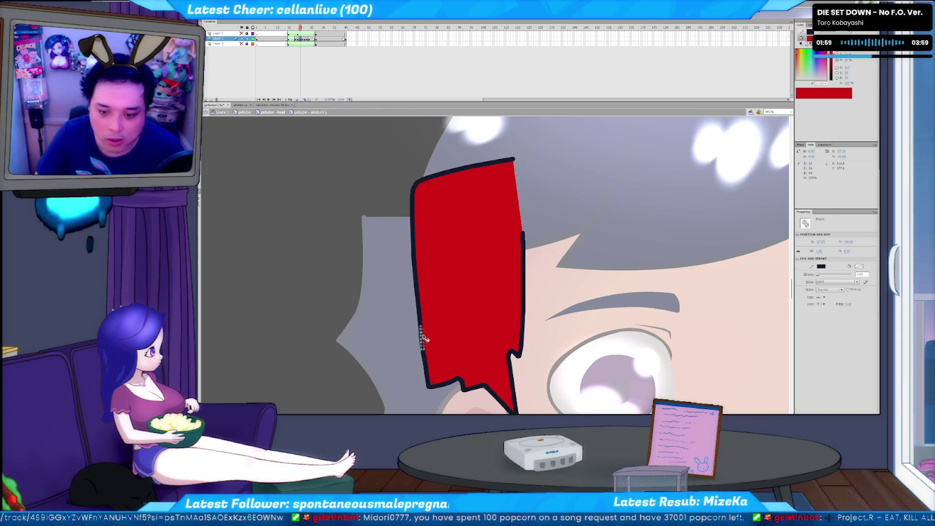
key(Delete)
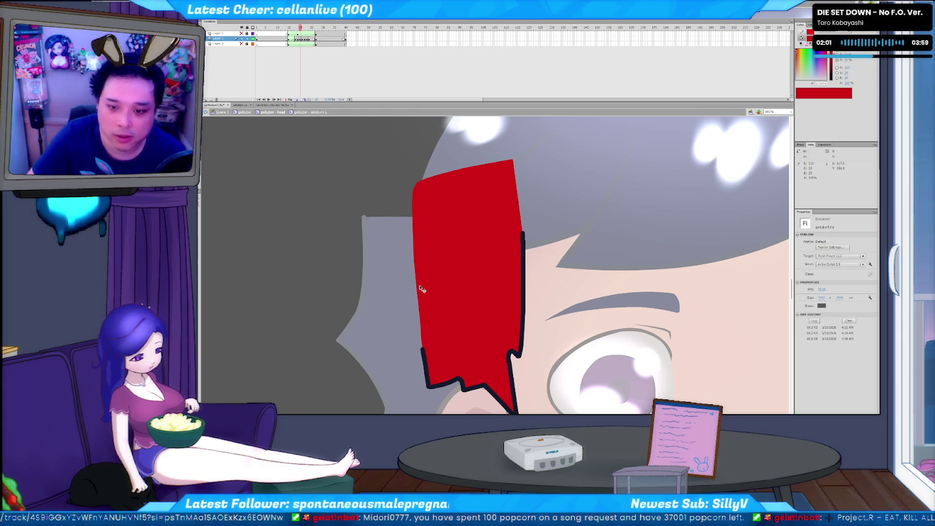
click(415, 194)
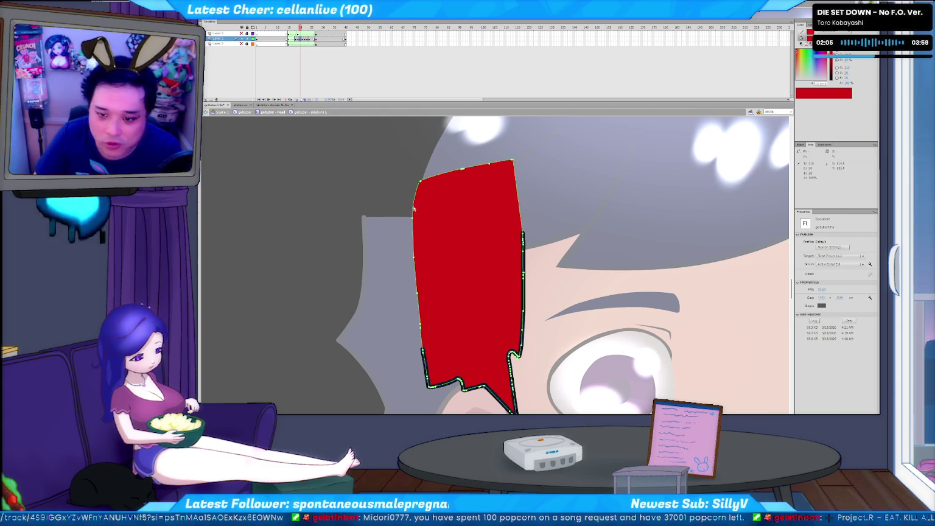
On the previous frame, delete the upper-right outline and widen the lock's top-right corner.
key(ctrl+z)
click(412, 242)
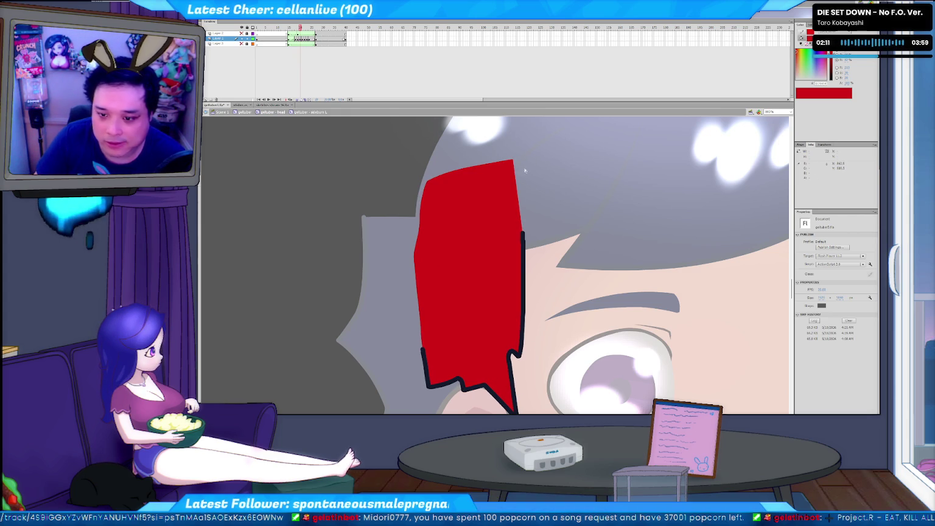
click(486, 180)
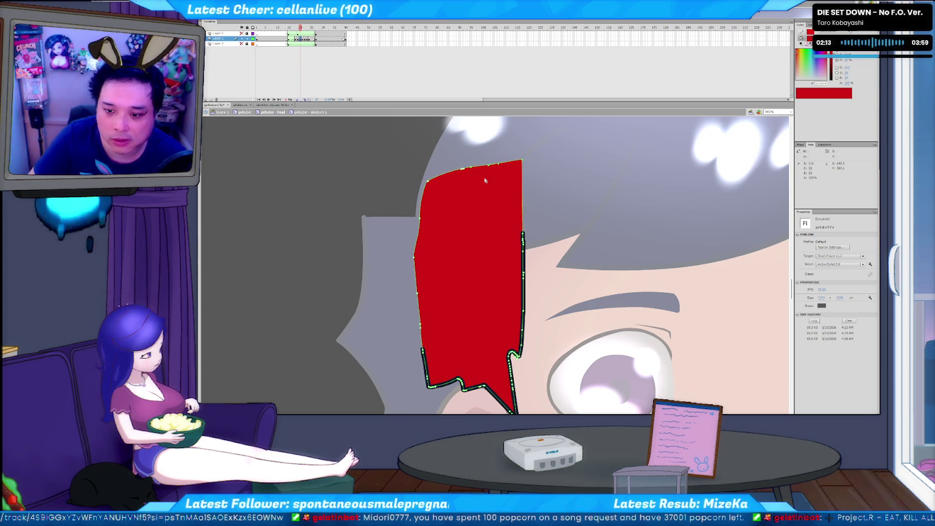
key(comma)
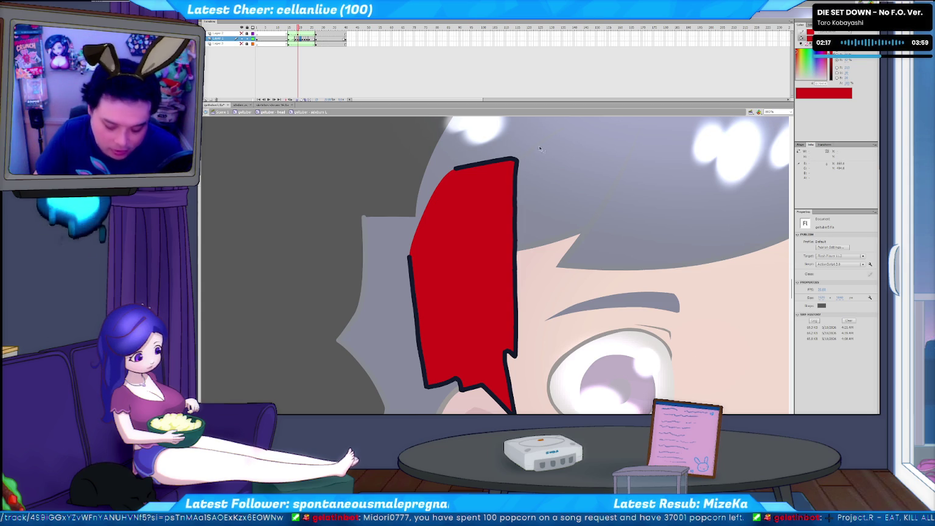
click(515, 201)
key(Delete)
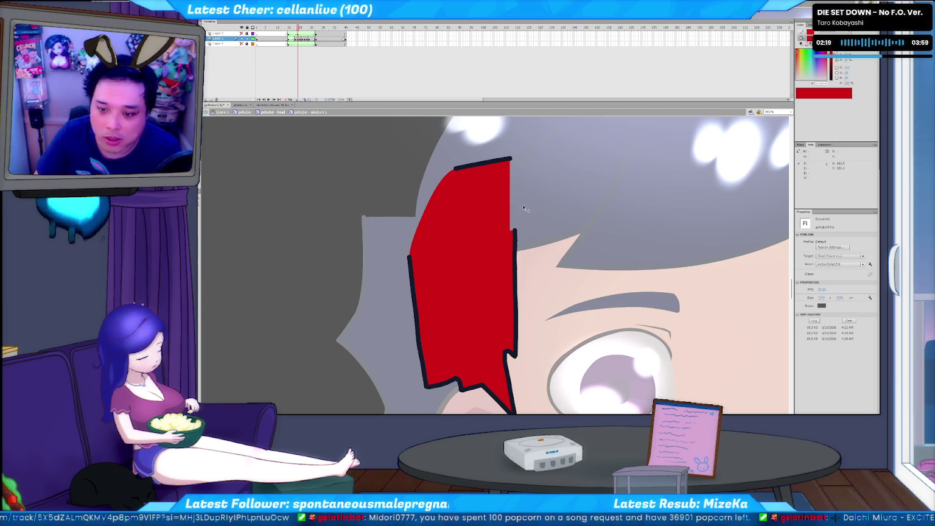
double_click(514, 239)
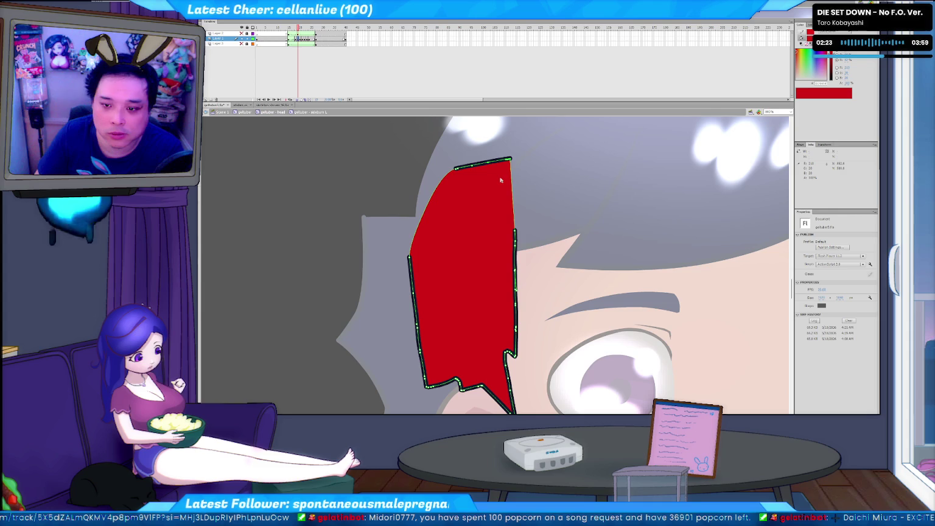
drag(504, 176, 502, 180)
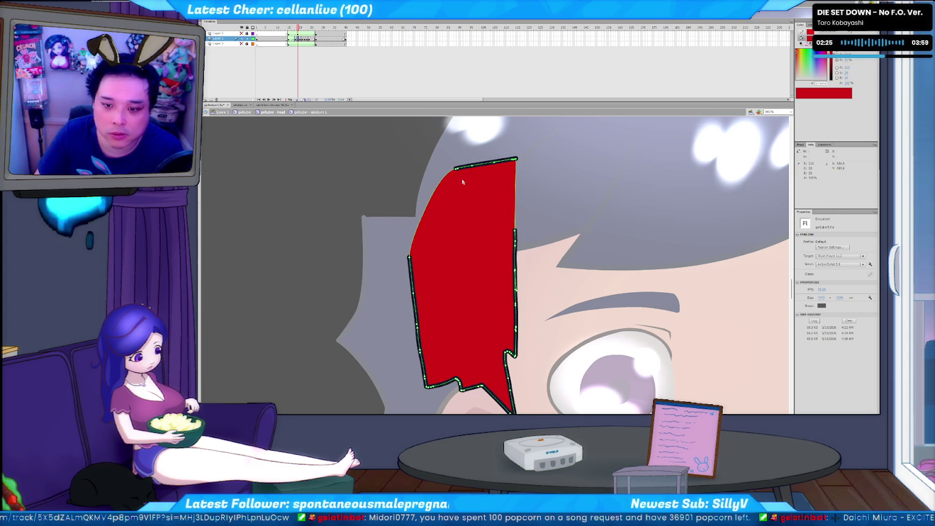
Delete the top-edge outline and round the top-left corner, pulling it left.
key(ctrl+shift+a)
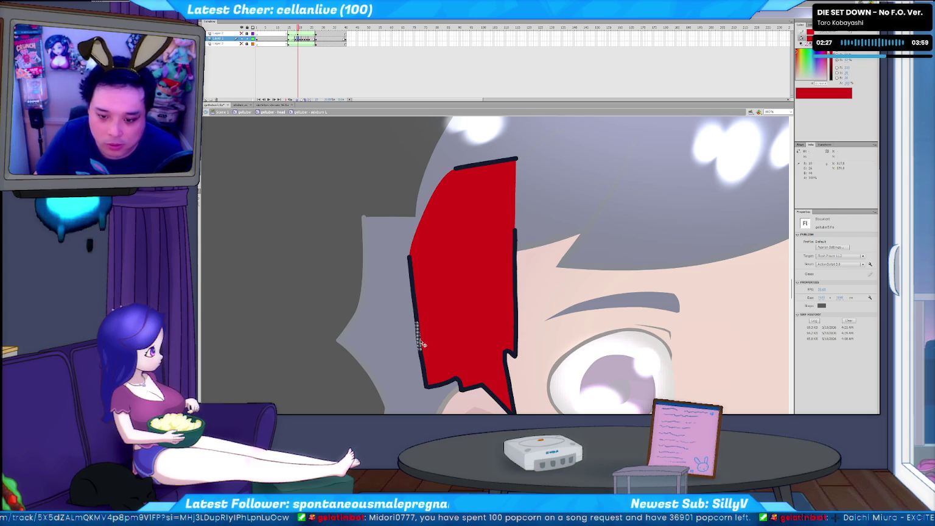
click(419, 317)
click(479, 163)
key(Delete)
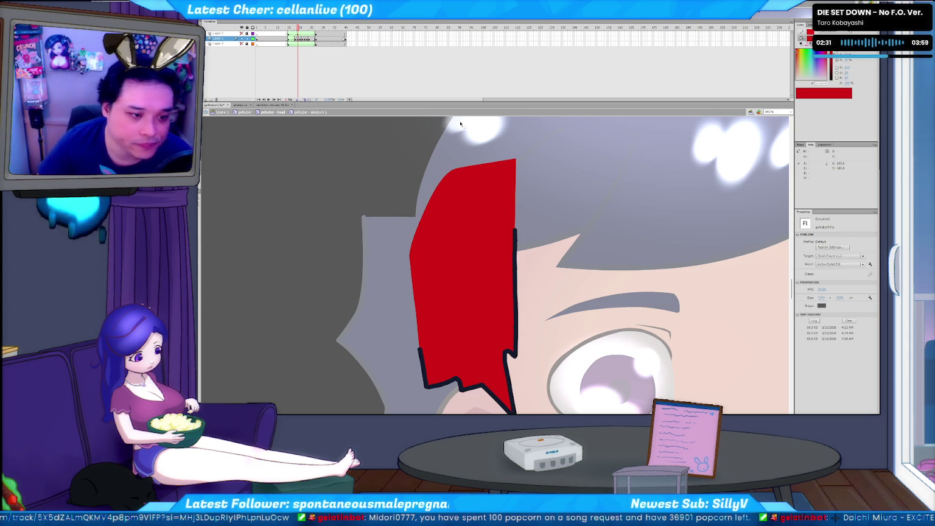
drag(465, 167, 454, 169)
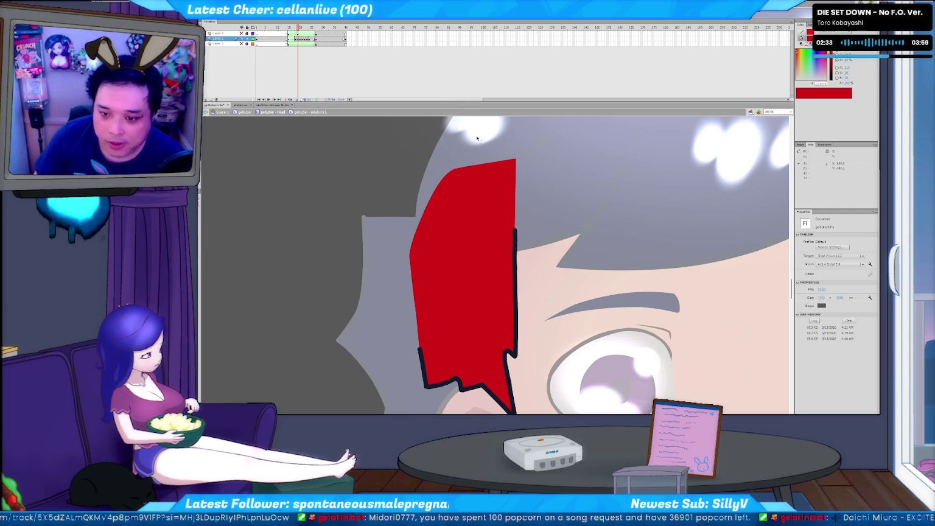
Push the hair lock's right edge slightly right, then revert to the navy-filled version.
click(516, 240)
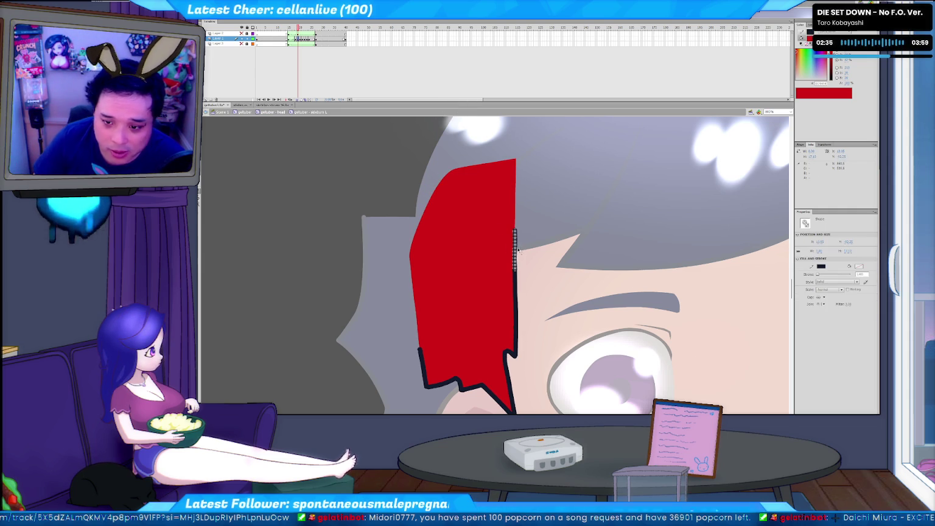
shift+click(516, 274)
key(ctrl+z)
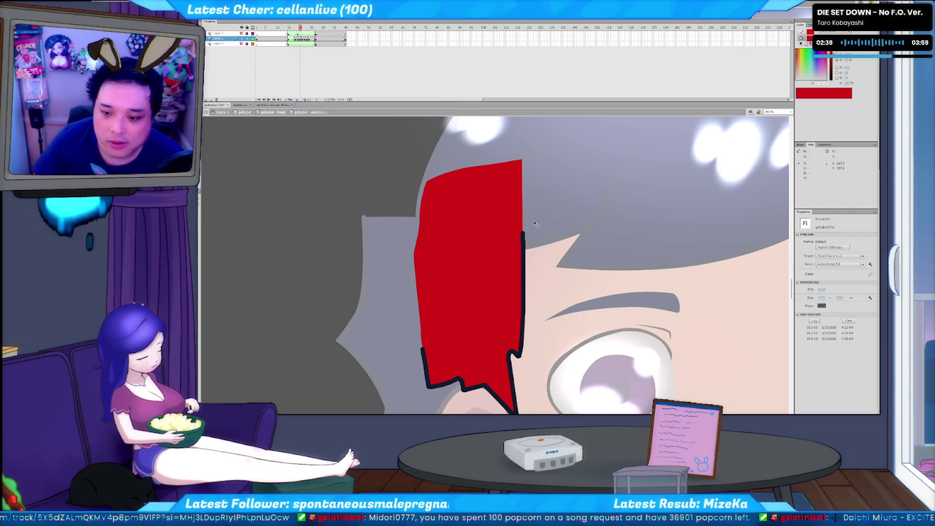
click(523, 253)
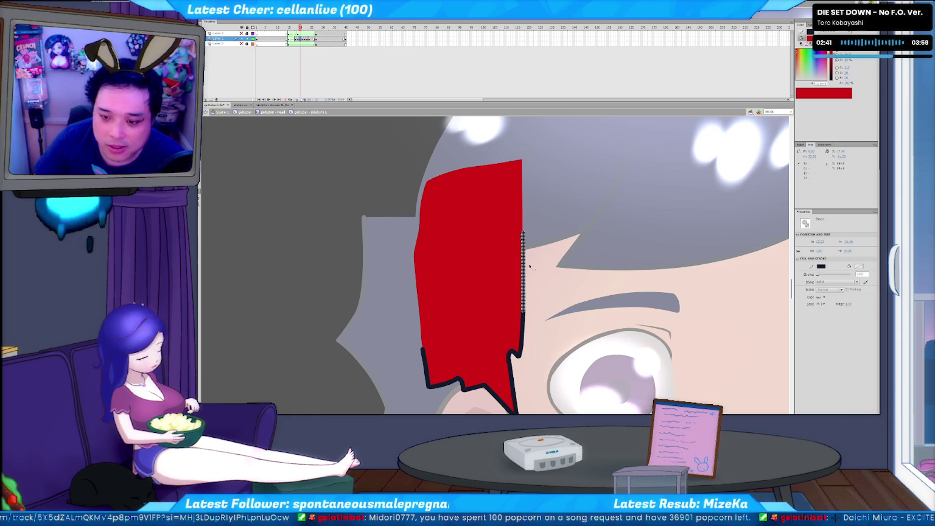
drag(526, 254, 532, 262)
double_click(532, 262)
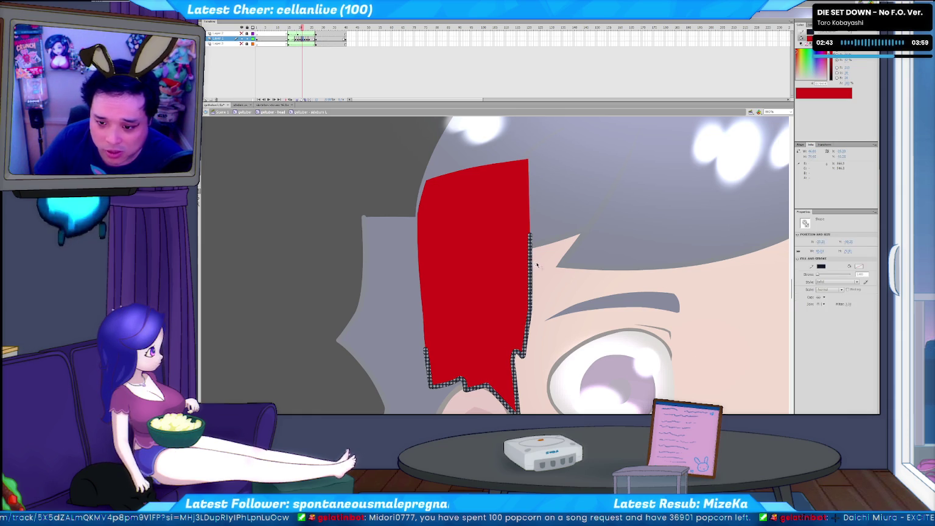
click(530, 263)
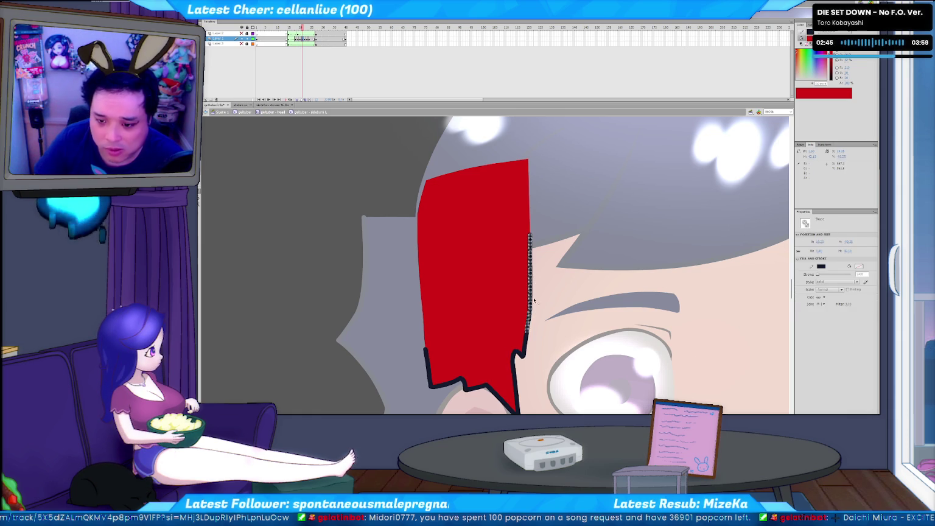
key(ctrl+z)
Fill the later frame's wide, flat-topped hair lock dark navy with the Paint Bucket.
key(ctrl+z)
key(ctrl+z)
key(ctrl+z)
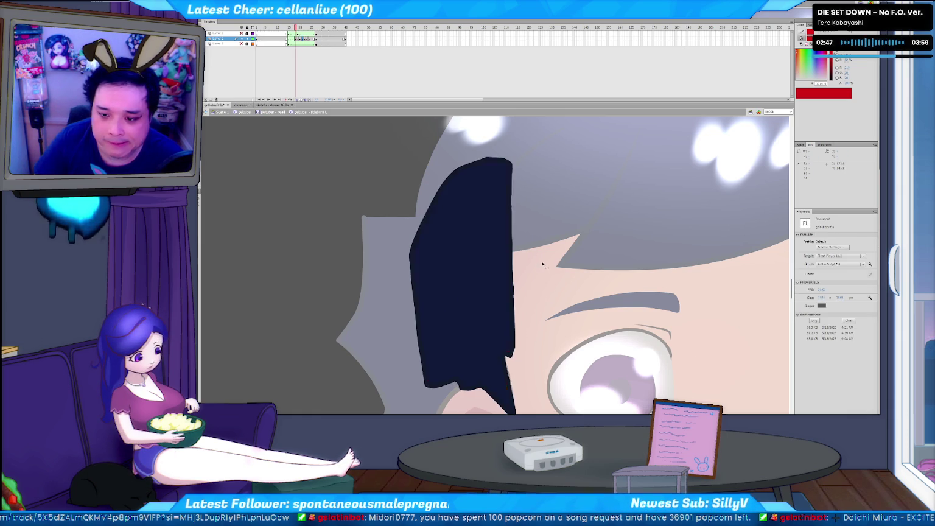
key(ctrl+z)
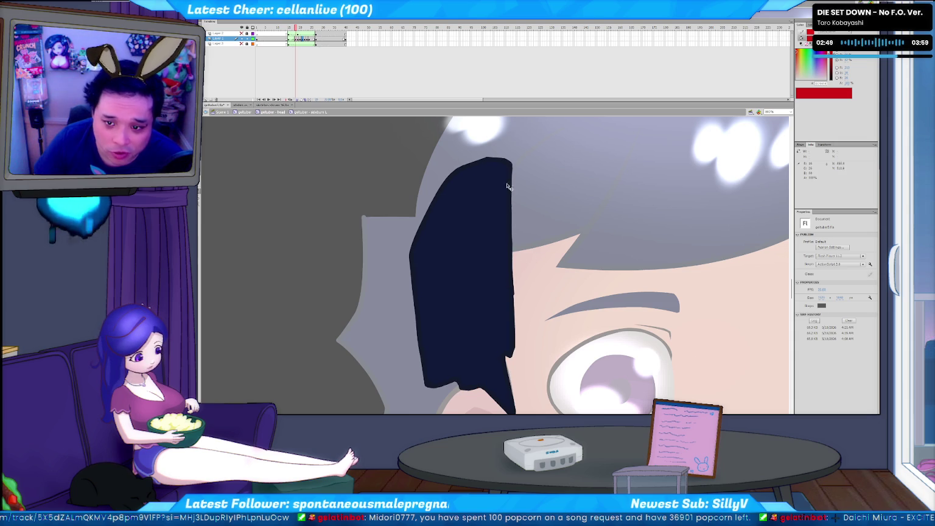
click(477, 167)
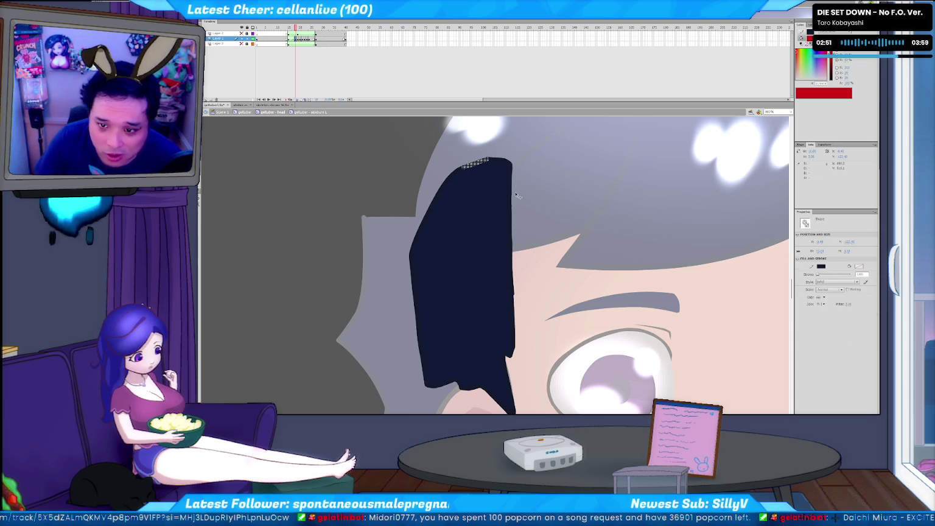
click(538, 164)
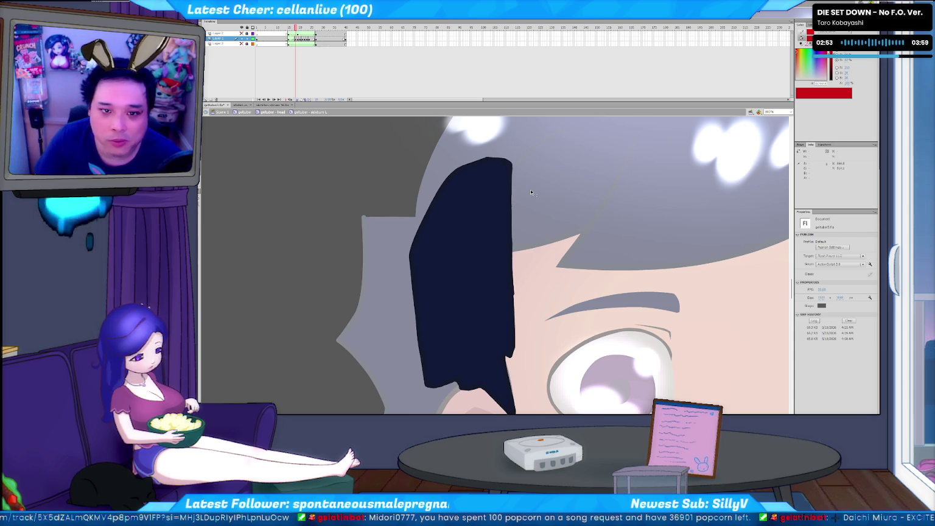
key(comma)
key(comma)
key(comma)
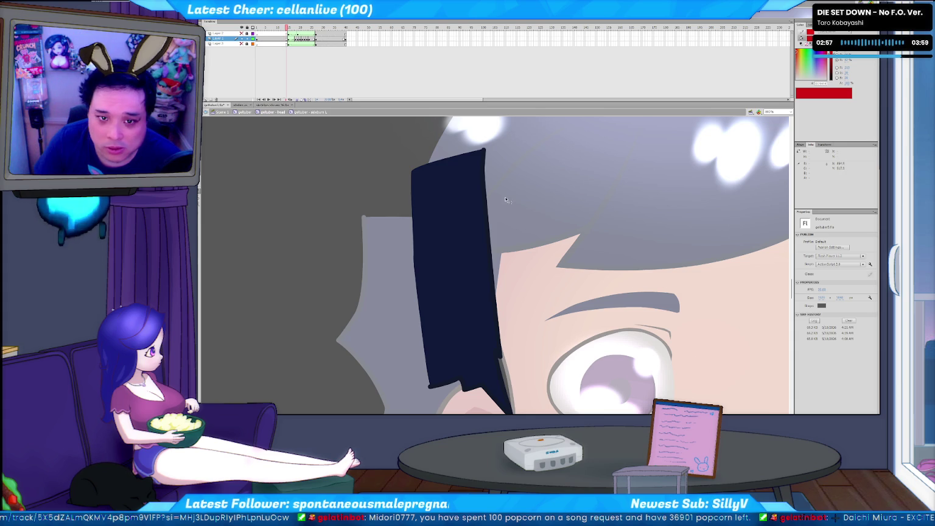
key(k)
key(period)
key(period)
key(period)
key(period)
key(period)
key(period)
key(period)
key(period)
key(period)
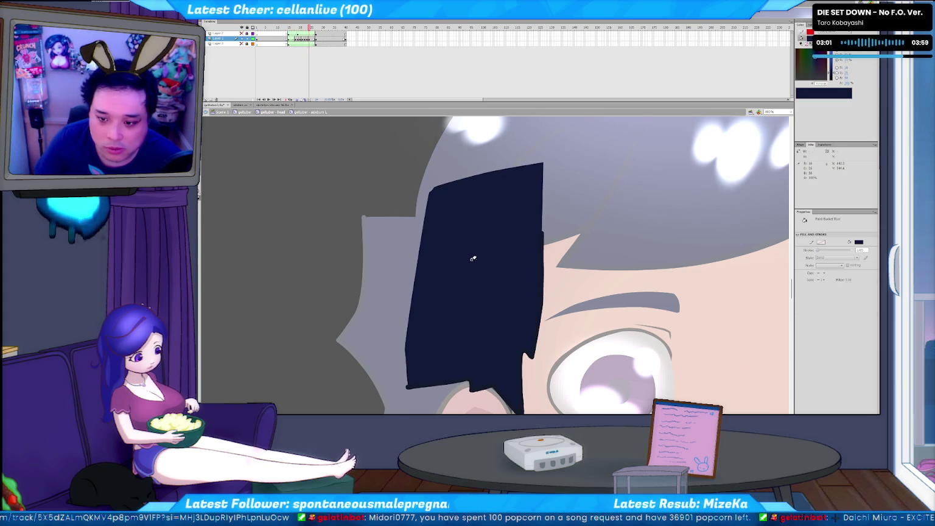
key(period)
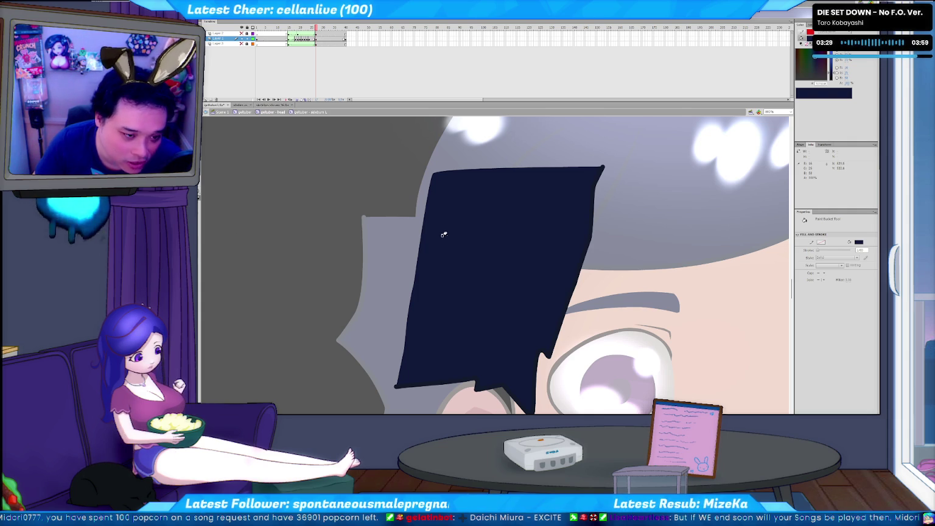
key(v)
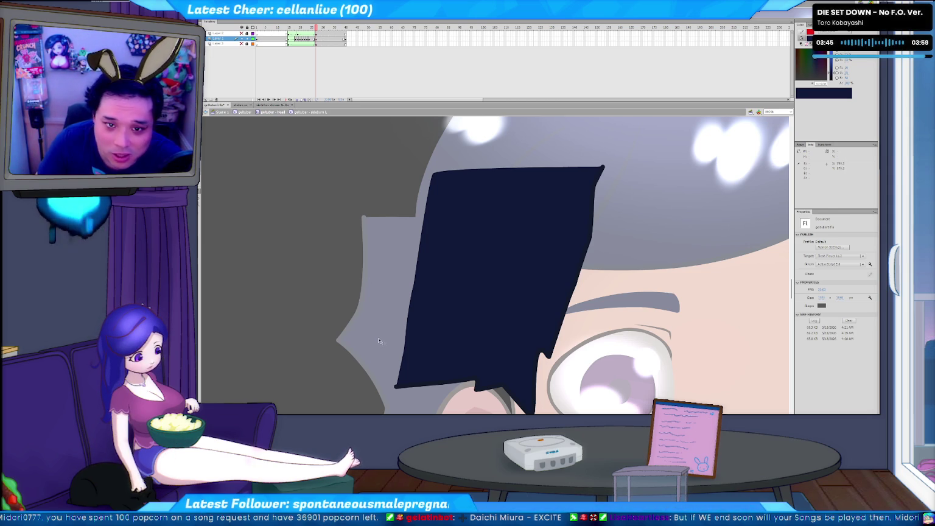
key(comma)
key(comma)
key(comma)
key(comma)
key(comma)
key(comma)
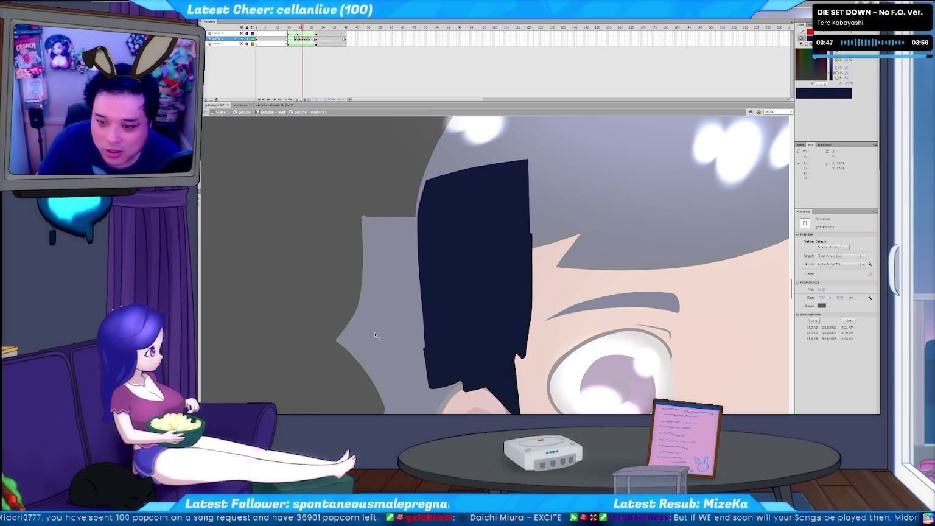
key(comma)
key(comma)
key(comma)
key(comma)
key(comma)
key(comma)
key(period)
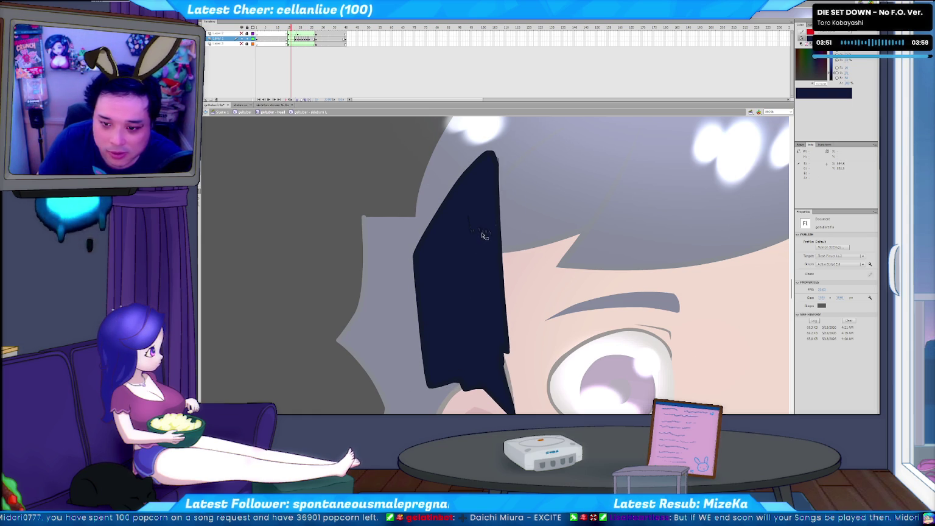
key(period)
key(period)
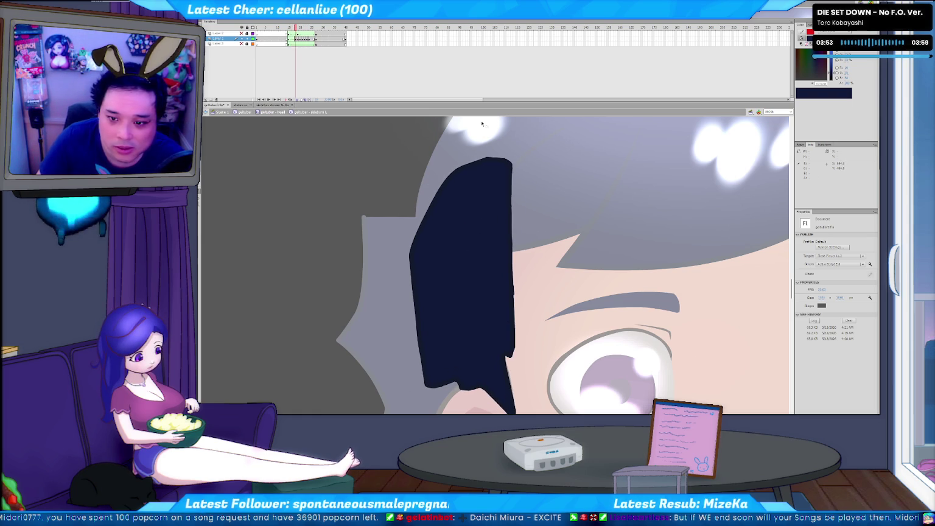
key(comma)
key(comma)
key(comma)
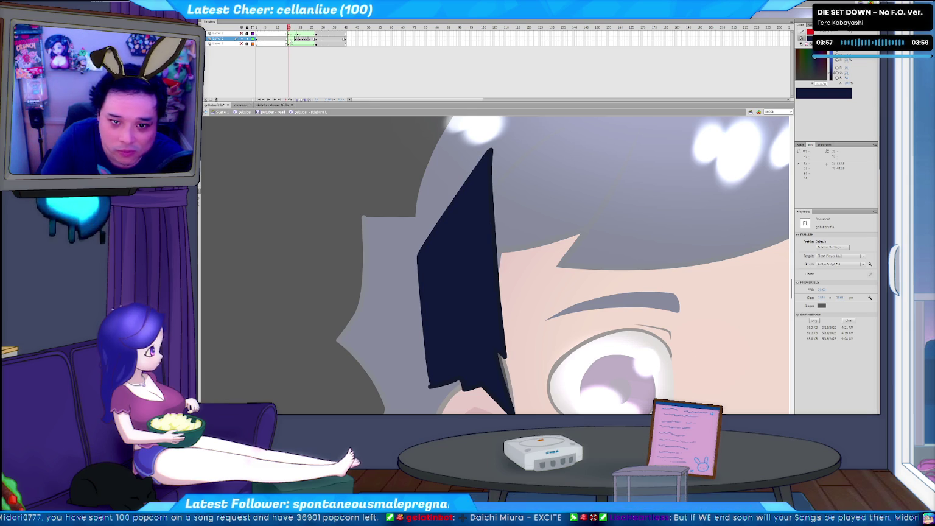
right_click(291, 38)
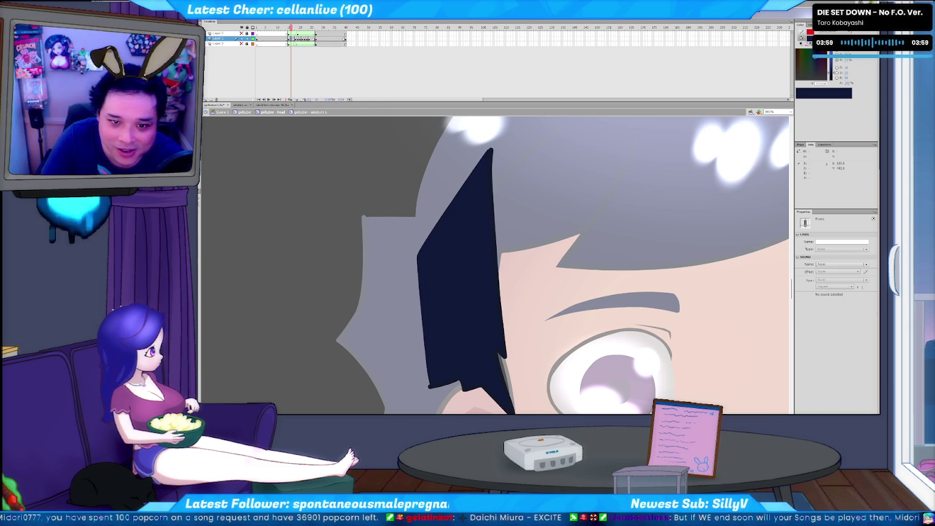
click(299, 62)
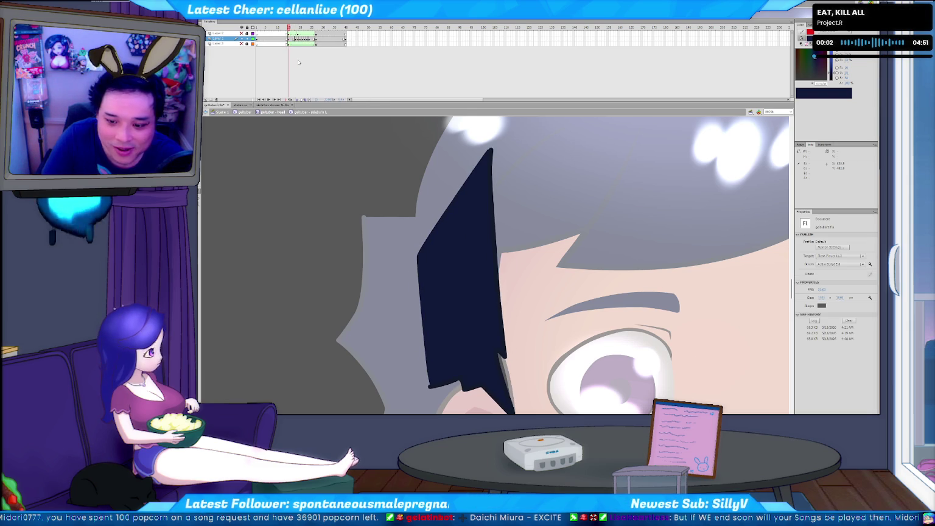
key(period)
key(comma)
key(period)
key(comma)
key(period)
Preview the swing and delete the navy fill from one frame's hair lock.
key(period)
key(comma)
key(period)
key(comma)
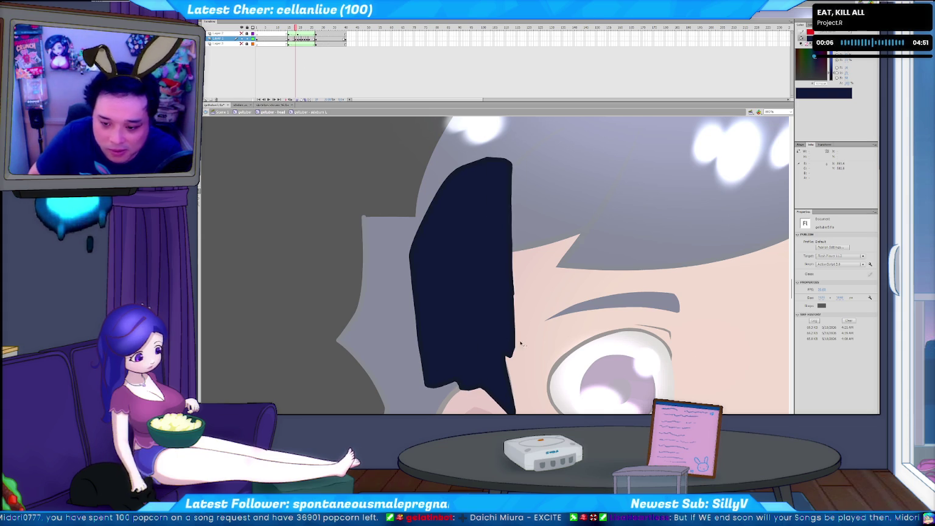
click(515, 358)
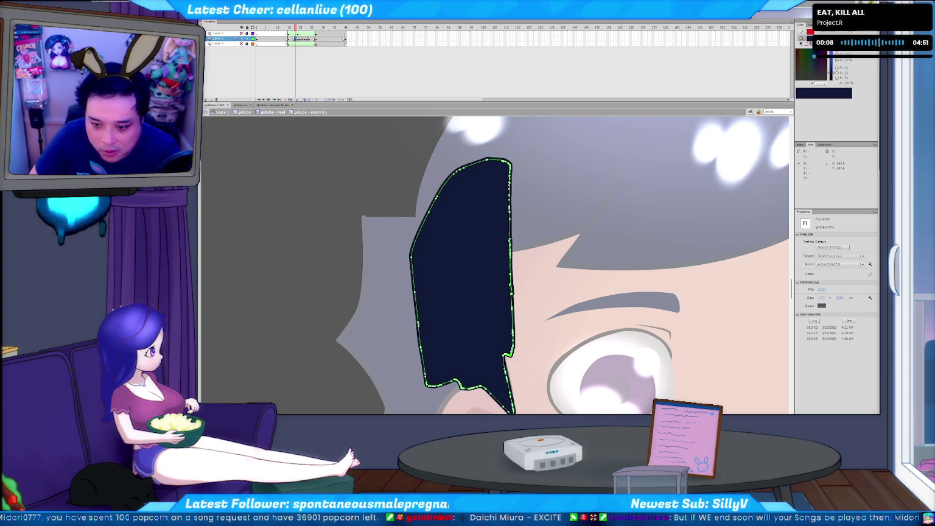
key(period)
key(comma)
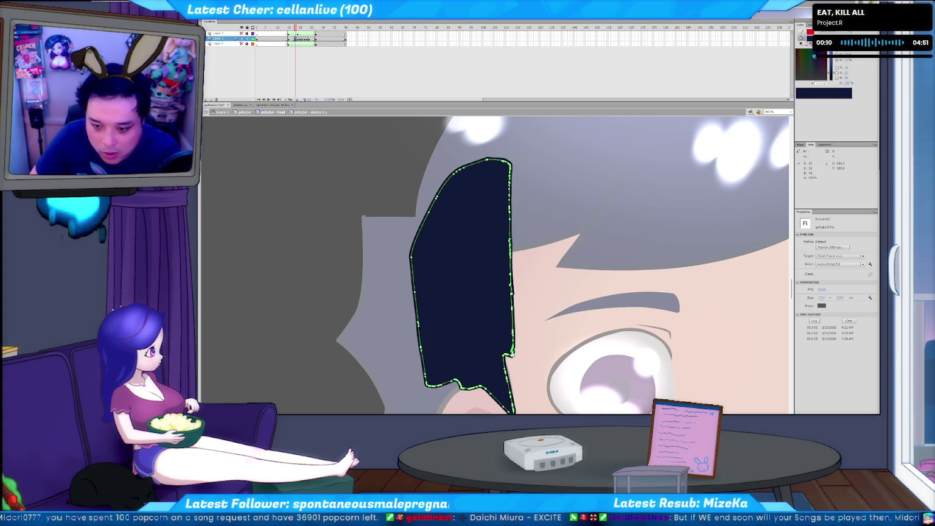
key(Delete)
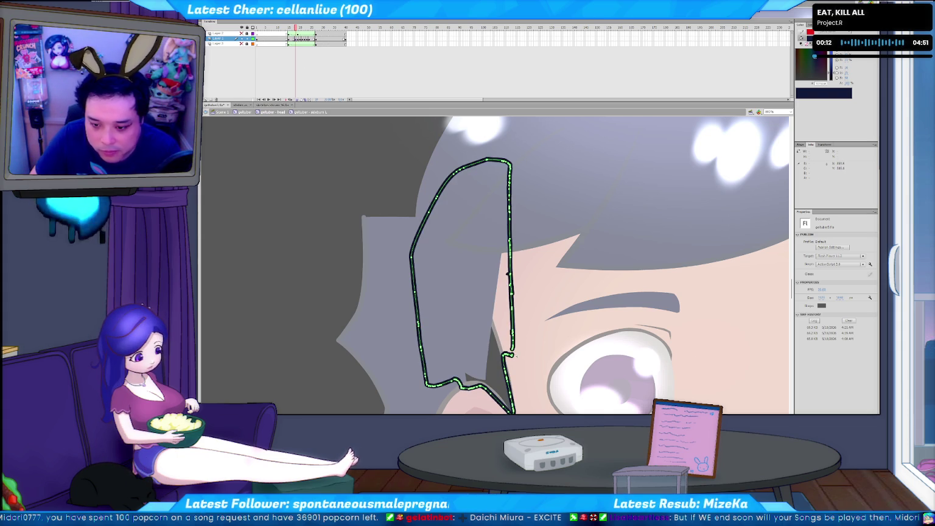
click(516, 356)
double_click(513, 355)
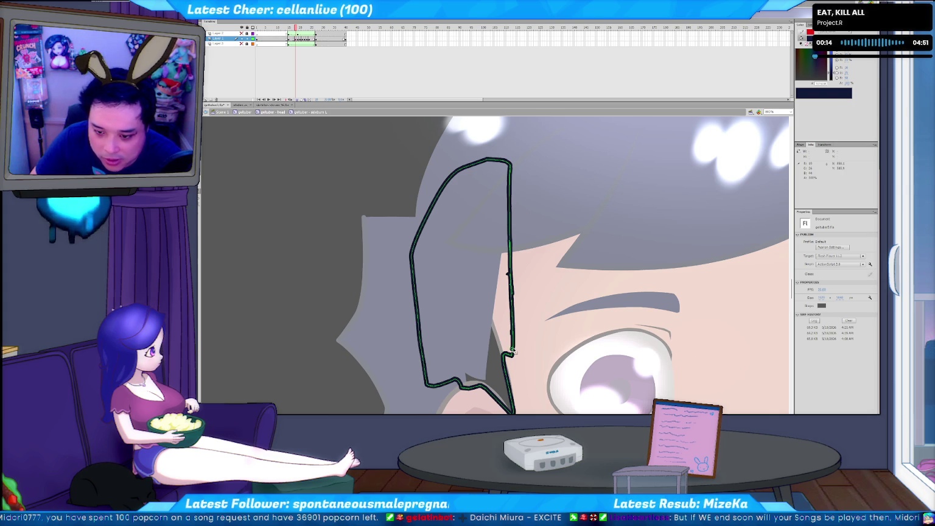
double_click(512, 351)
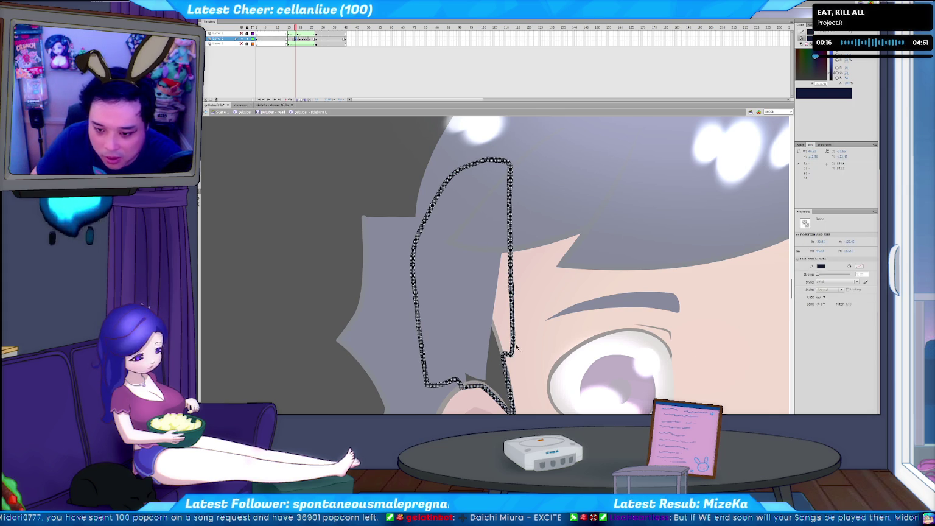
click(521, 311)
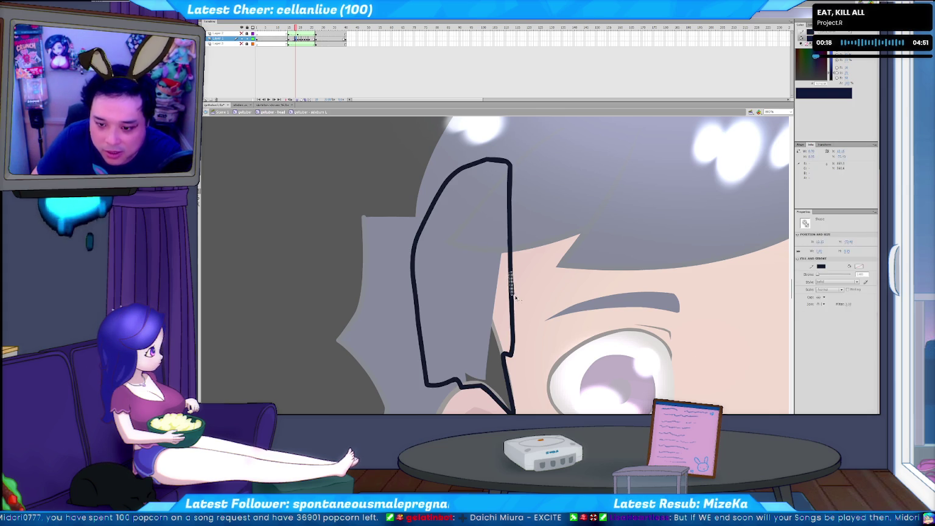
Switch to the Paint Bucket and inspect the rounded hair lock's path points.
key(comma)
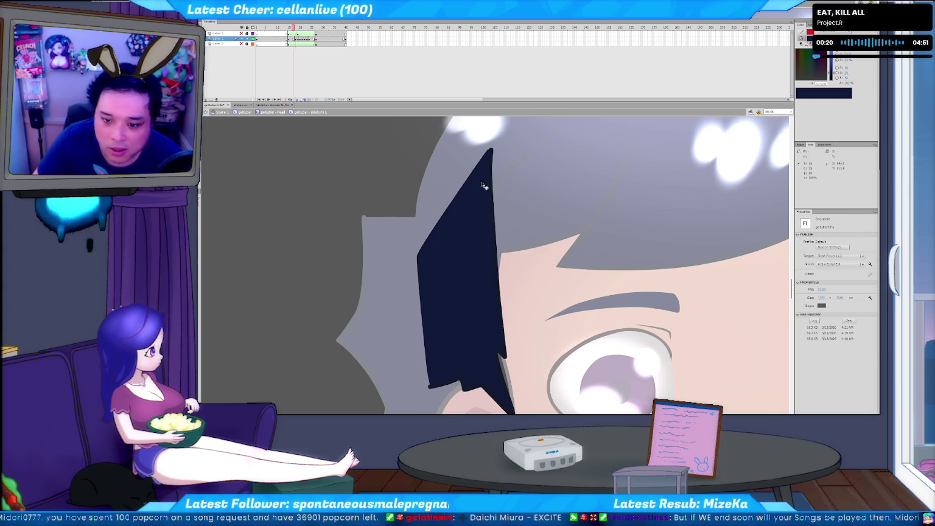
key(k)
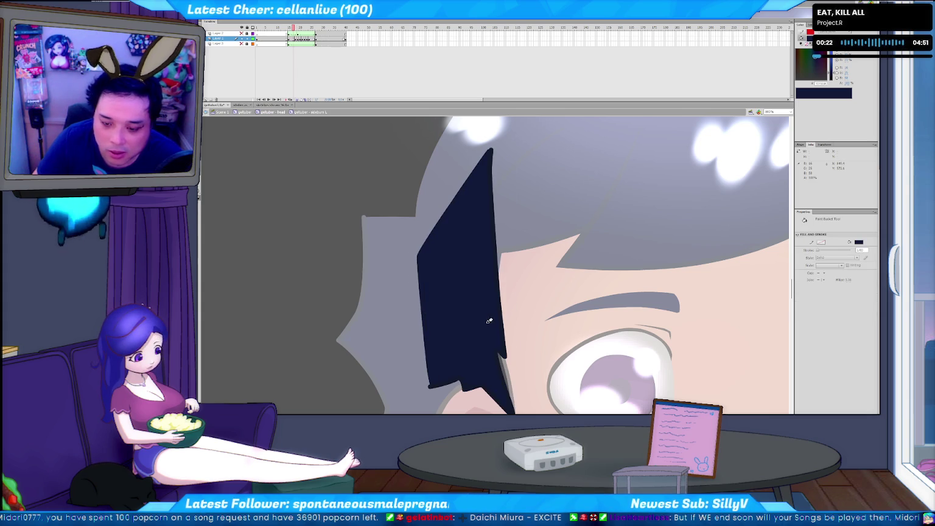
key(period)
key(period)
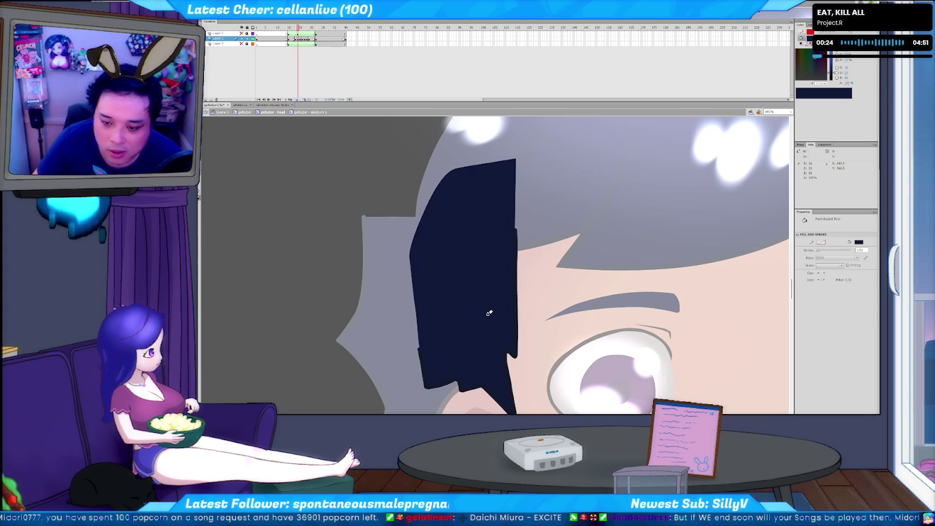
key(period)
click(511, 357)
click(515, 363)
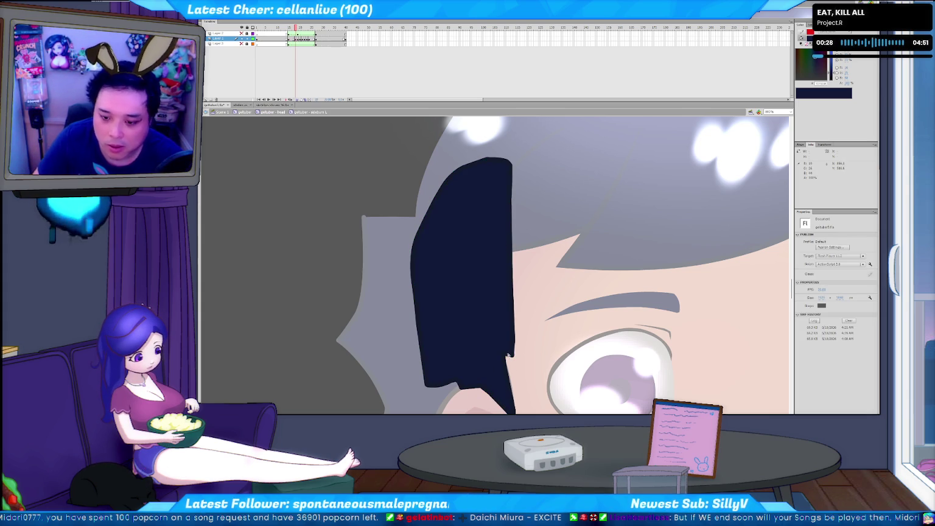
click(513, 346)
Step through the pointed-top and flat-topped frames, then switch to the browser.
key(period)
key(period)
key(period)
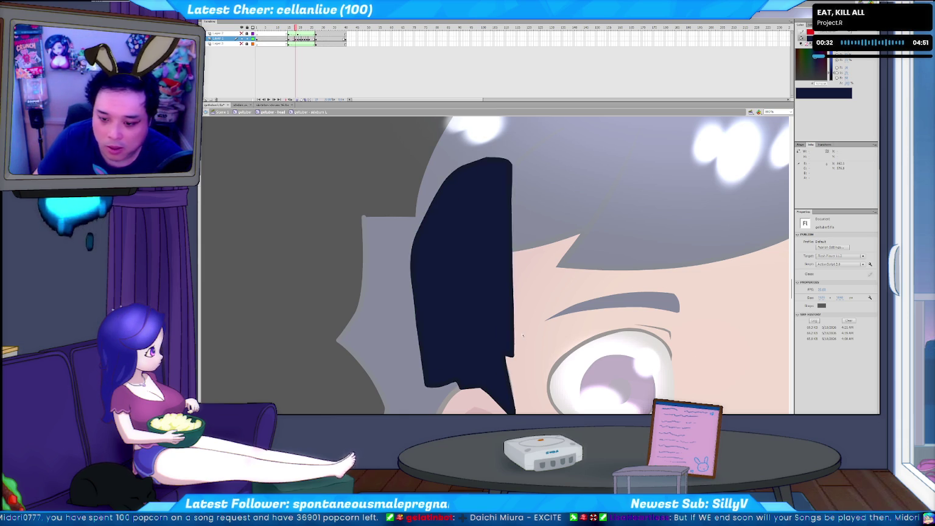
key(period)
key(period)
key(period)
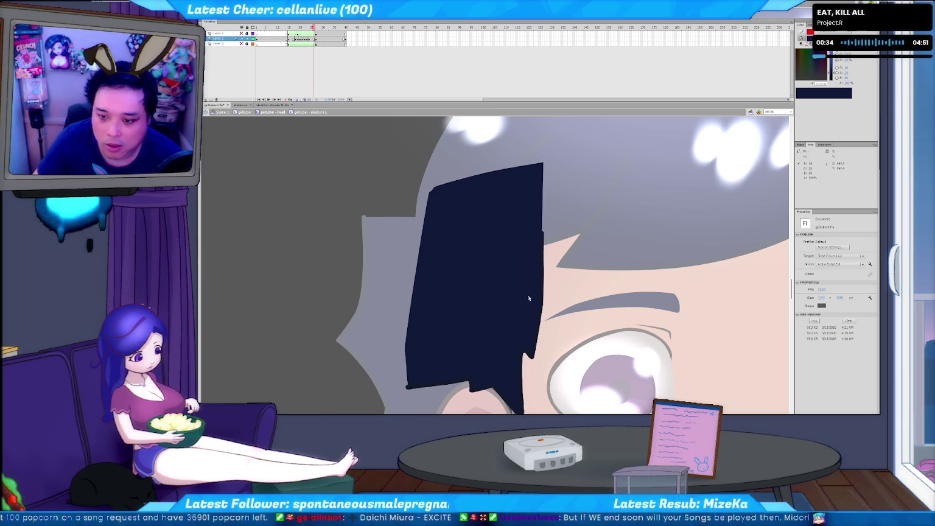
key(comma)
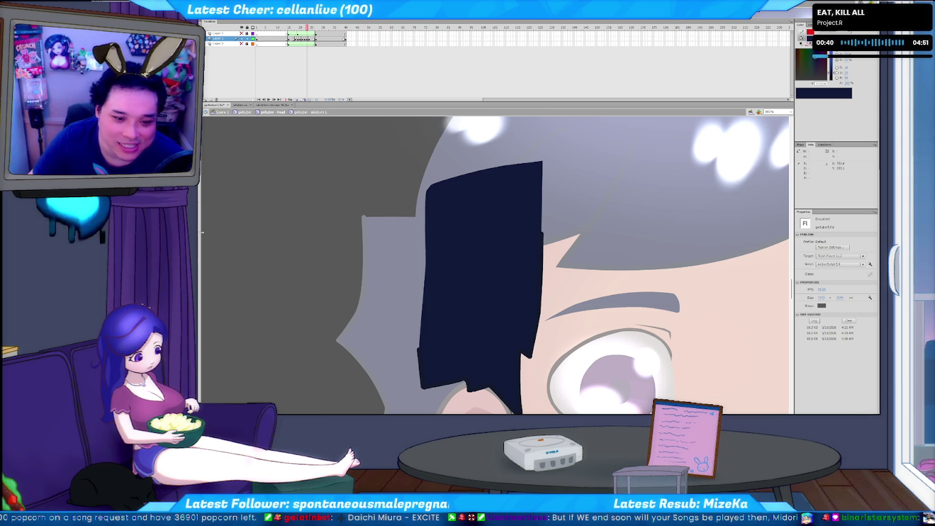
key(comma)
key(comma)
key(comma)
key(comma)
key(comma)
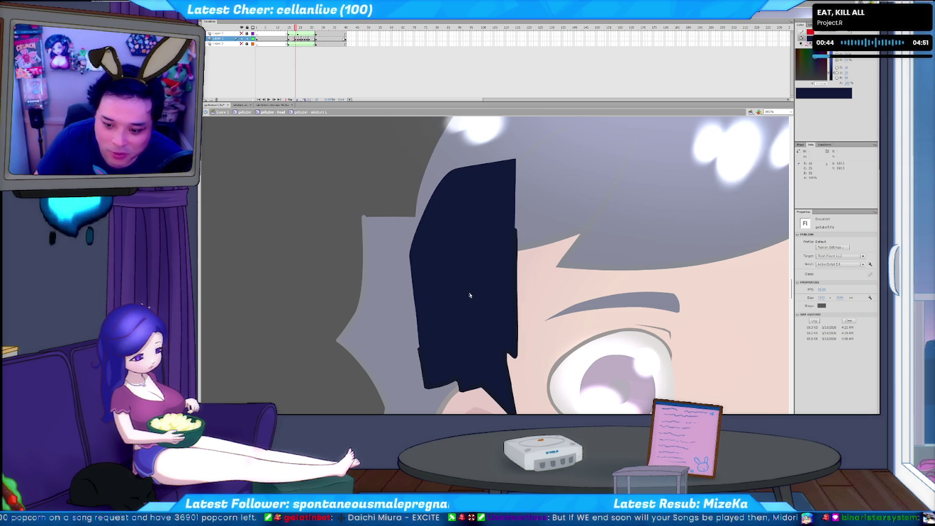
key(comma)
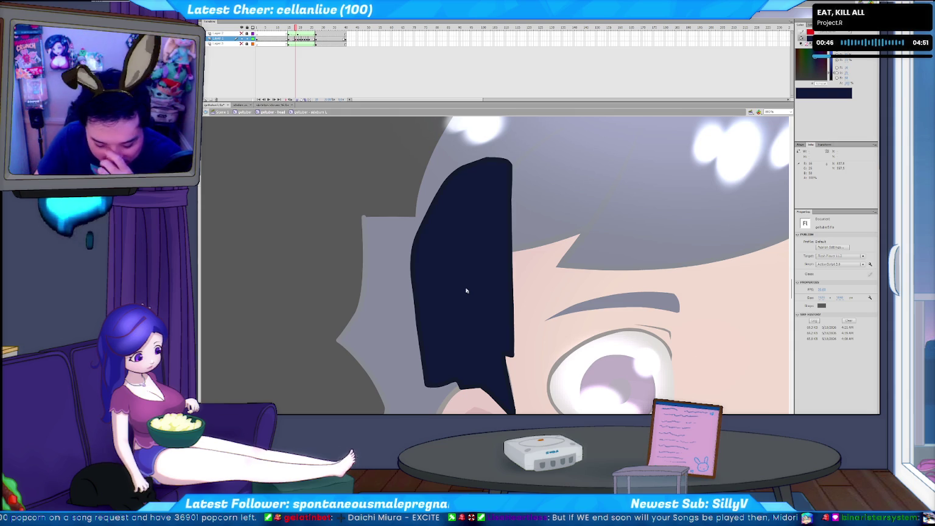
key(comma)
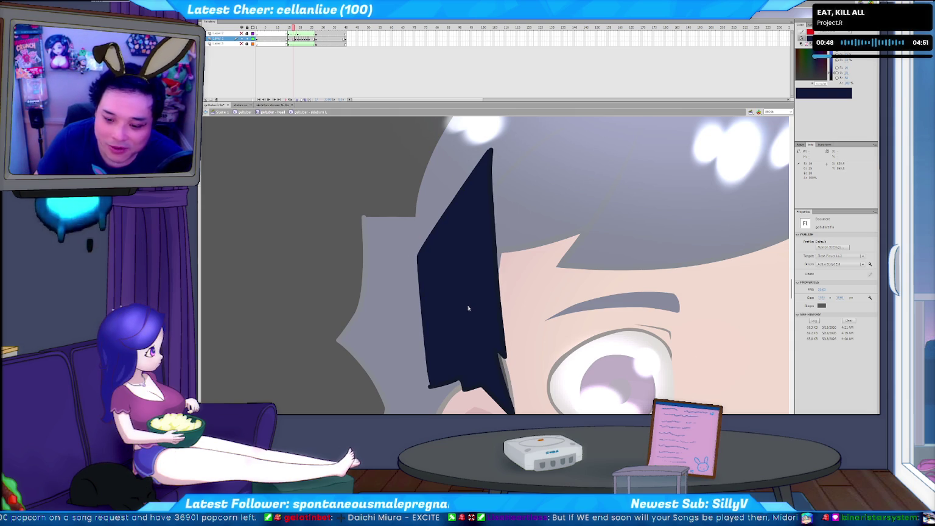
key(period)
key(period)
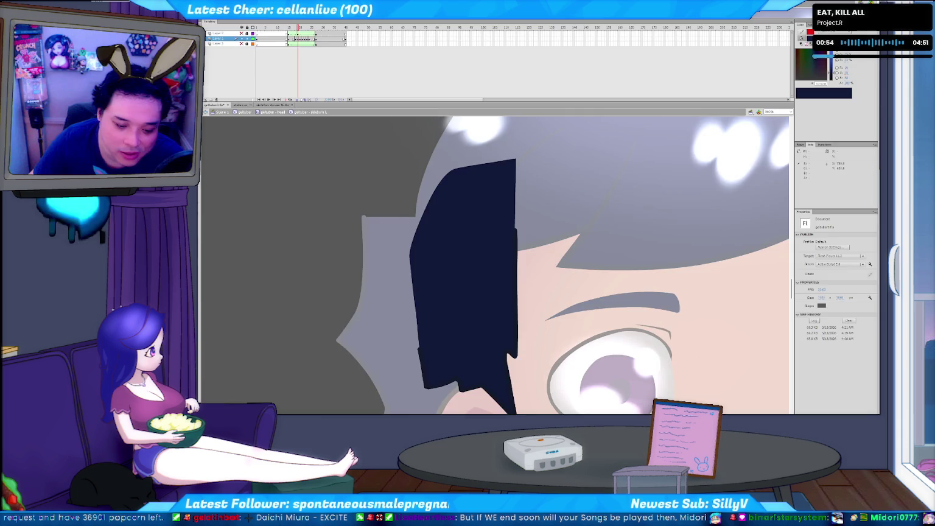
key(alt+Tab)
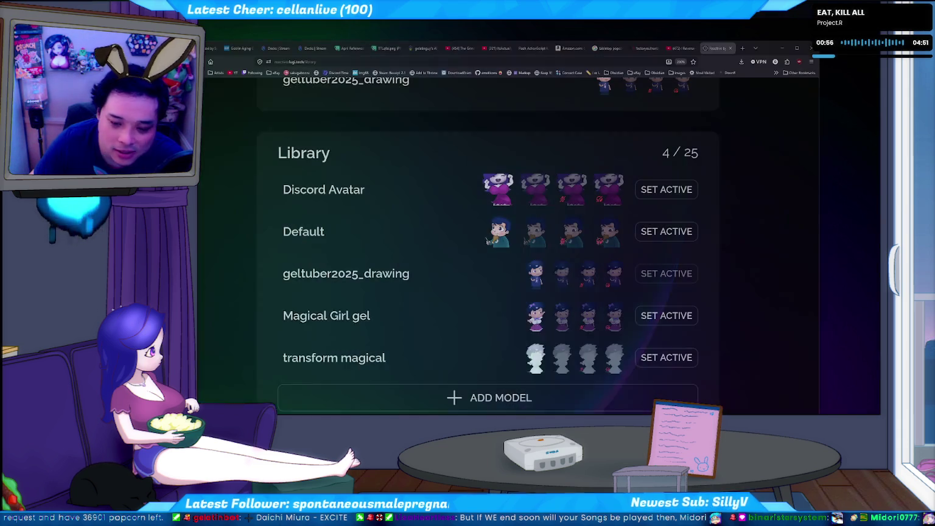
Zoom into the TTLofai.png reference sheet's colour swatches, then return to Flash.
click(387, 48)
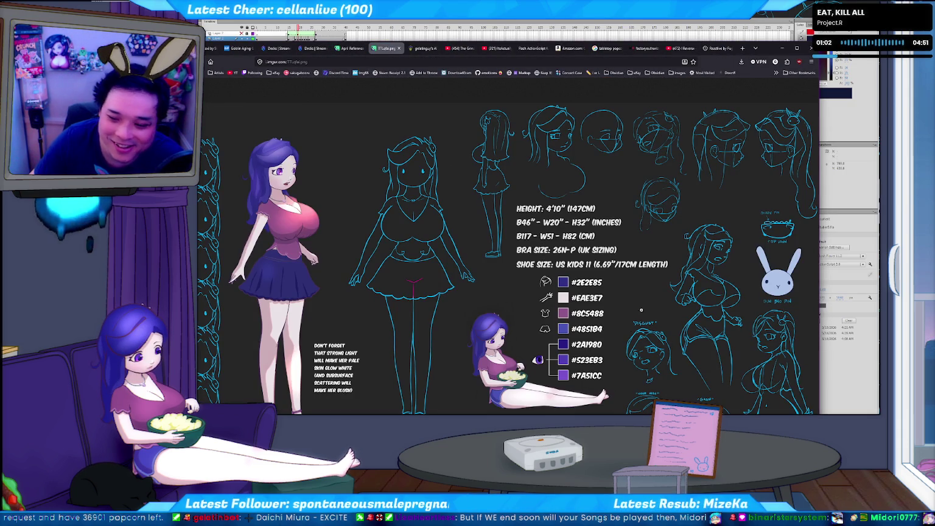
click(623, 339)
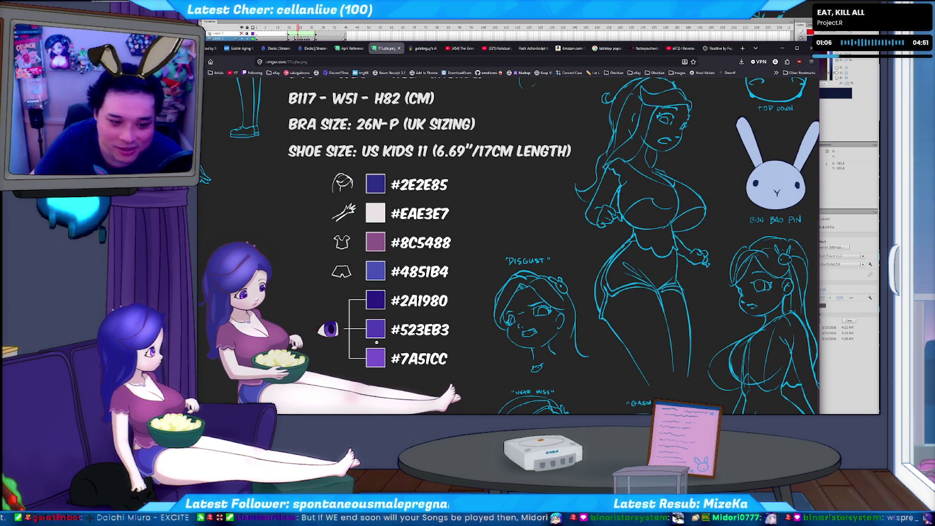
key(super+Down)
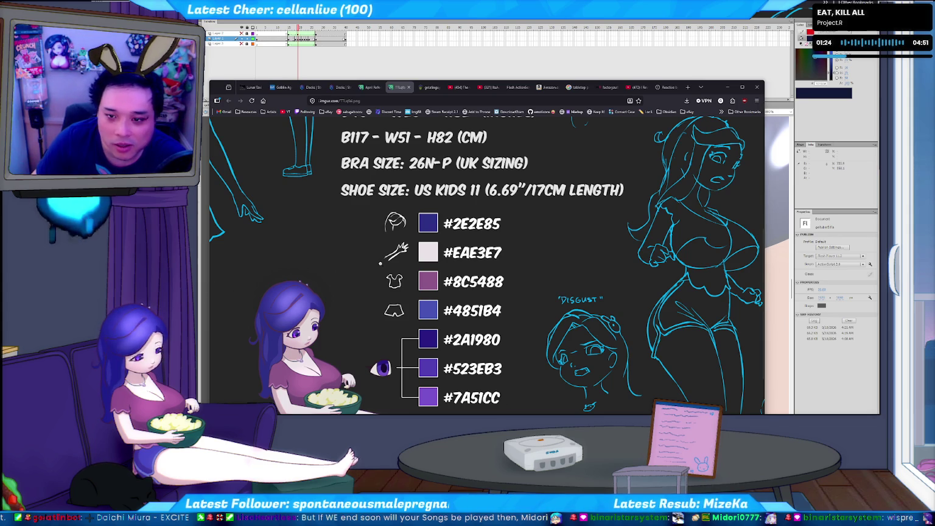
scroll(460, 291, down, 2)
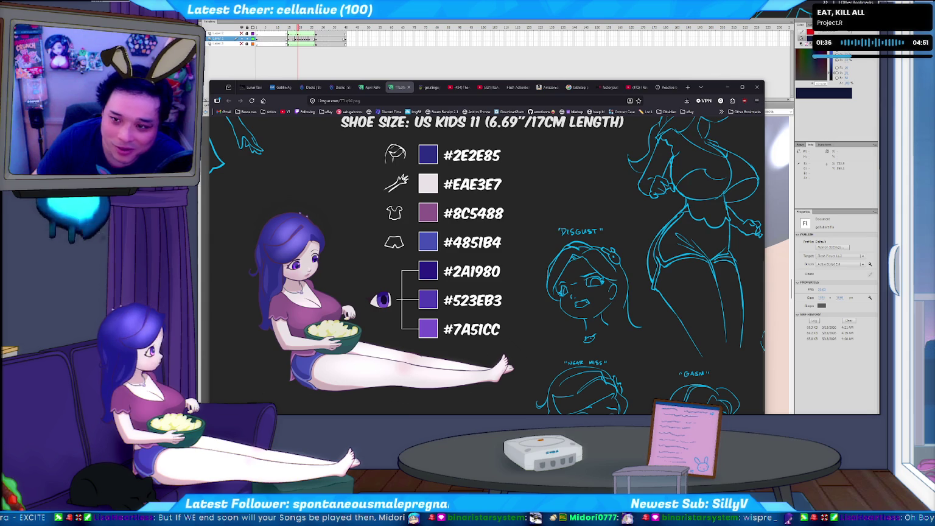
key(alt+Tab)
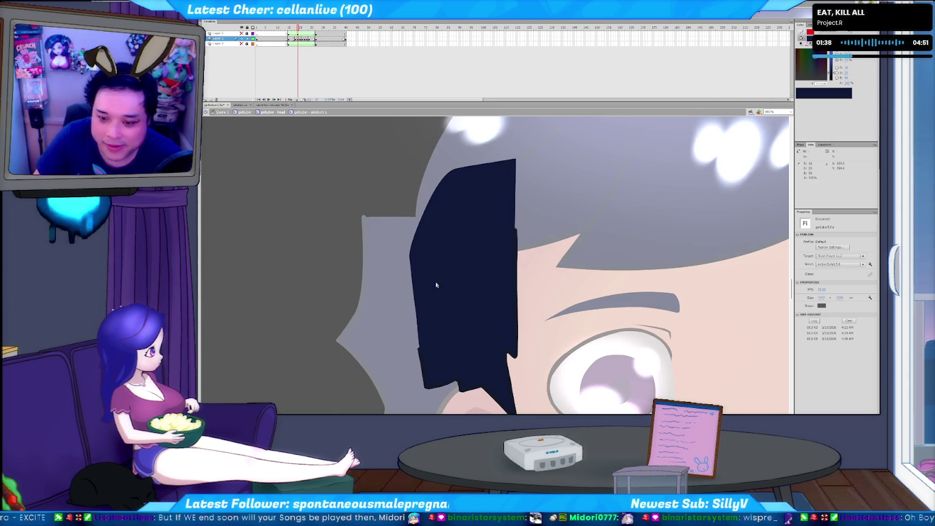
key(period)
key(period)
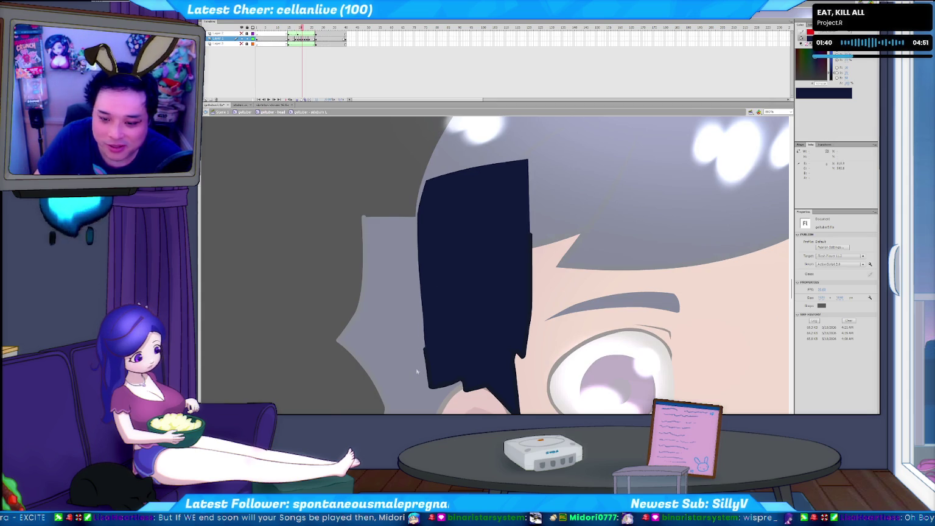
key(period)
key(period)
key(comma)
key(comma)
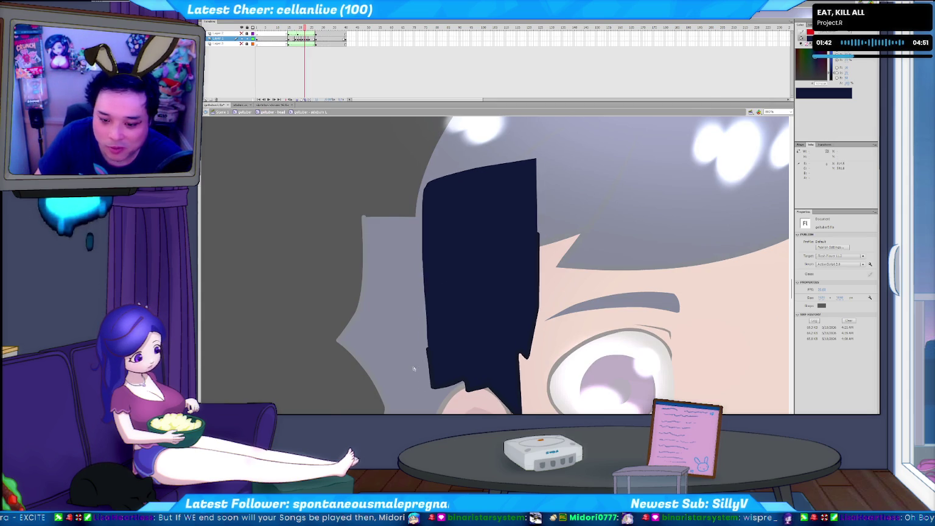
key(comma)
key(comma)
key(comma)
key(comma)
key(period)
key(period)
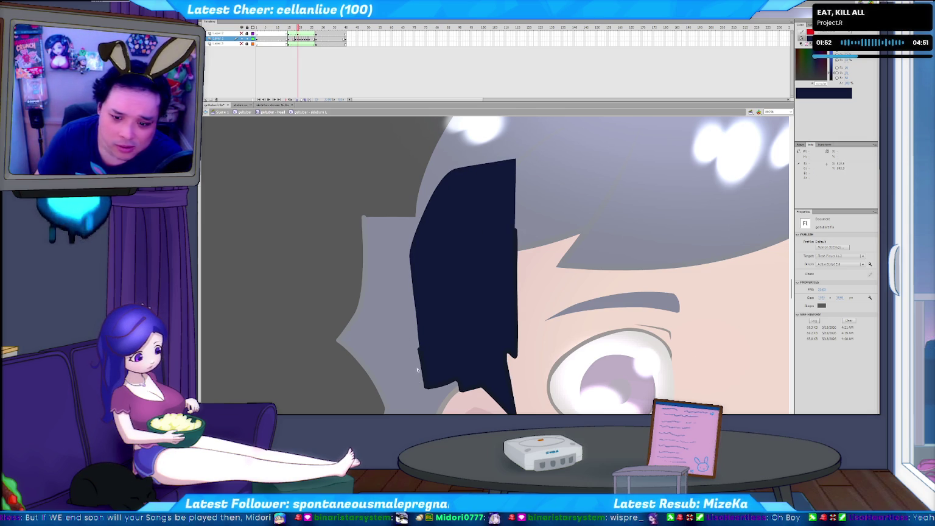
click(420, 372)
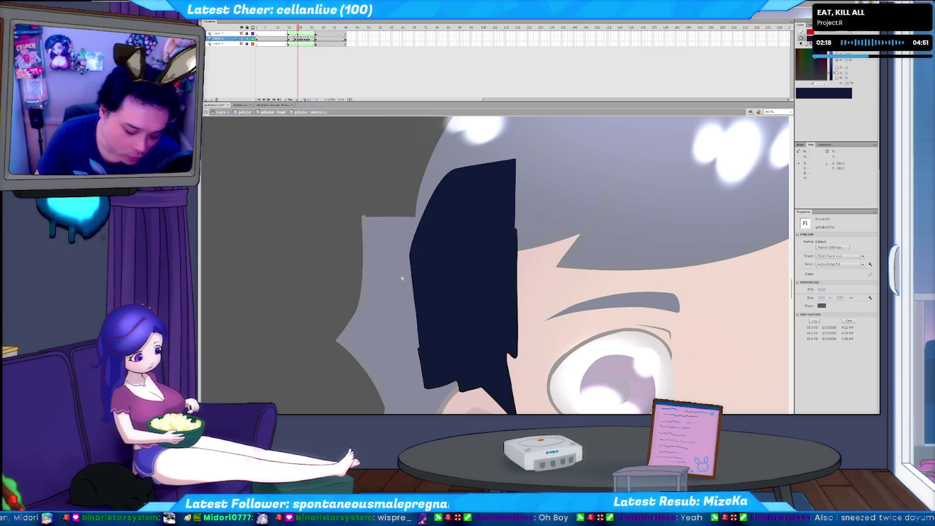
click(421, 355)
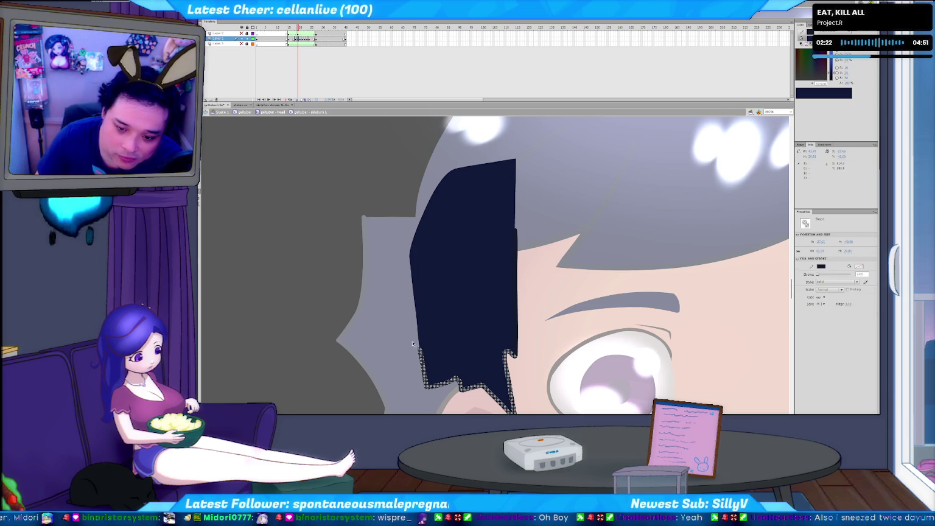
click(424, 365)
click(424, 363)
click(423, 363)
click(421, 362)
click(420, 364)
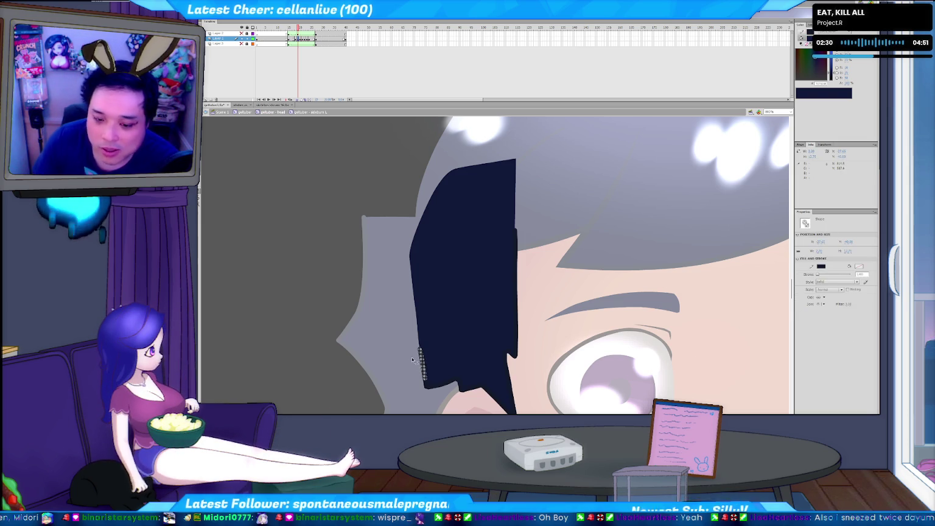
click(413, 363)
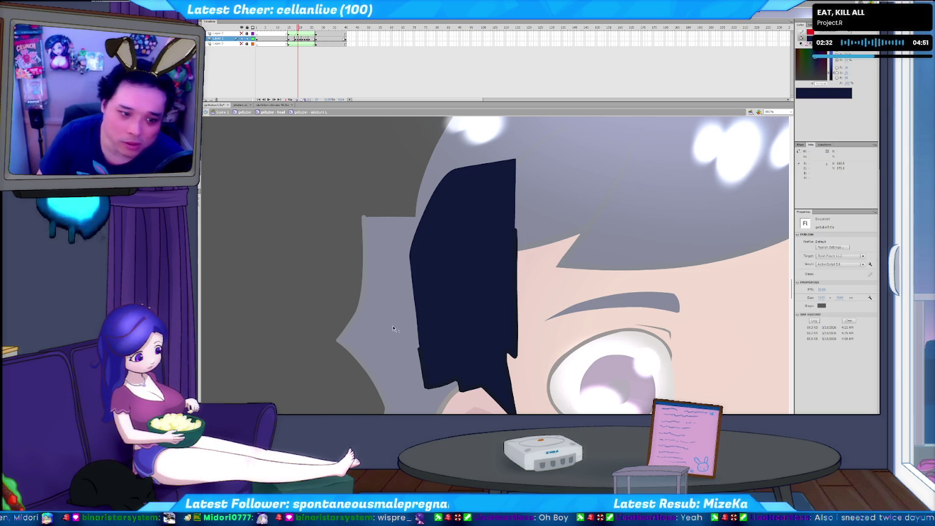
key(period)
key(comma)
key(period)
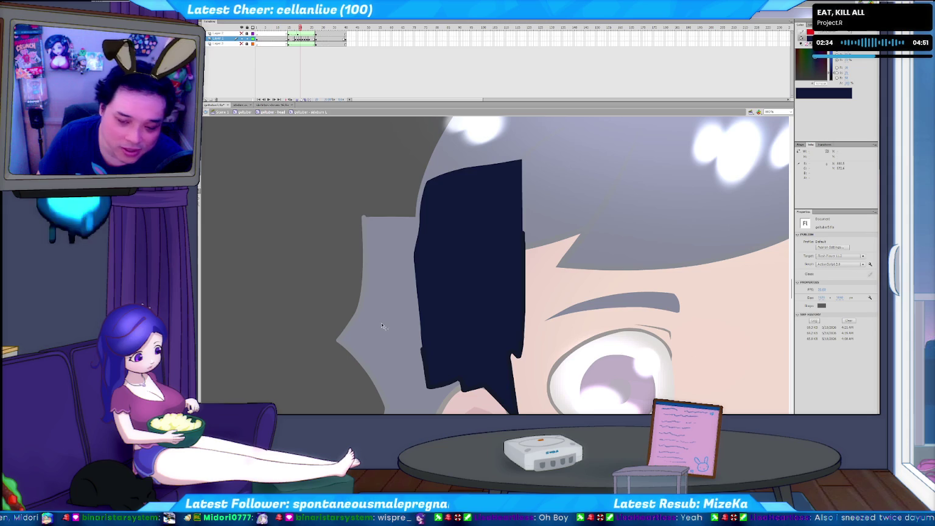
key(comma)
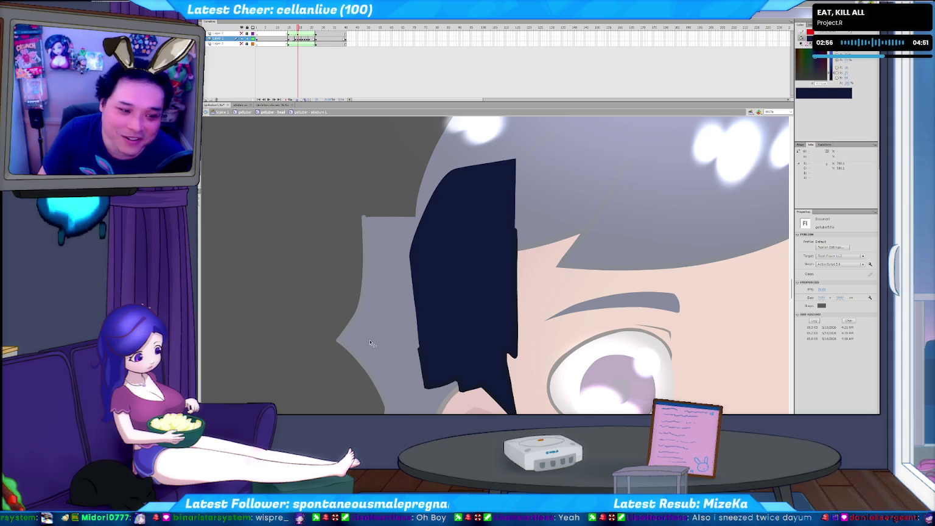
key(period)
key(period)
key(period)
key(period)
key(comma)
key(comma)
key(comma)
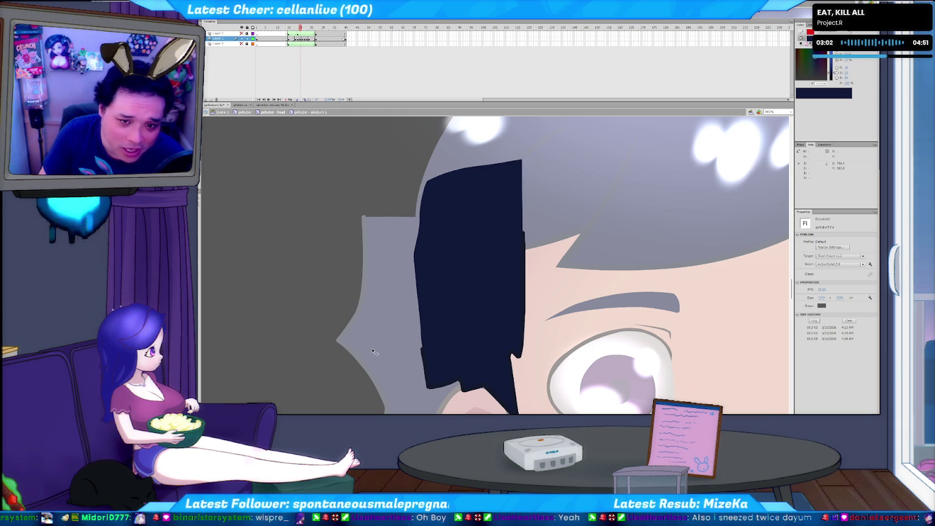
key(period)
key(period)
key(period)
key(period)
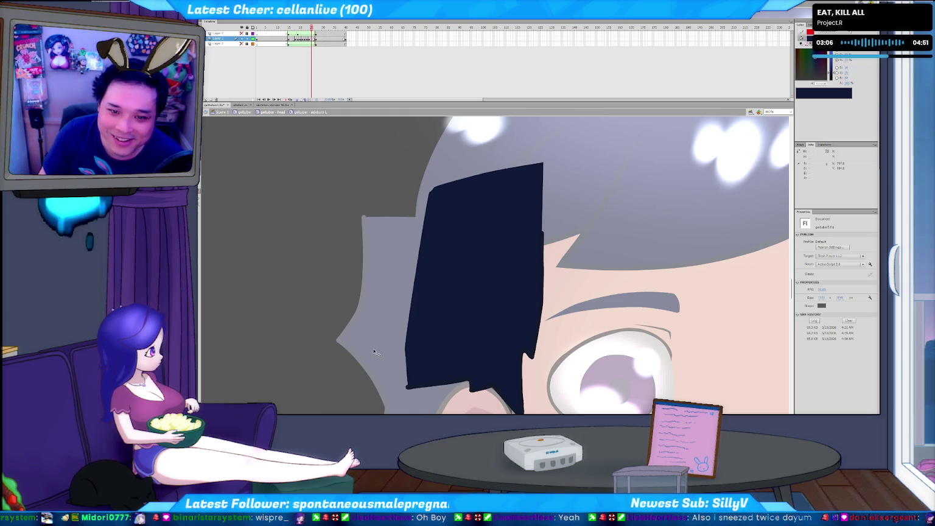
key(period)
key(comma)
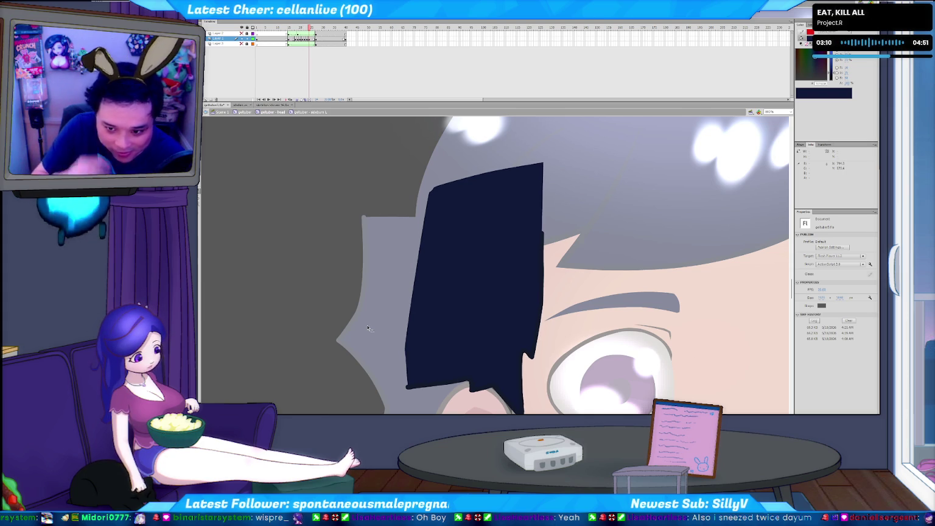
key(comma)
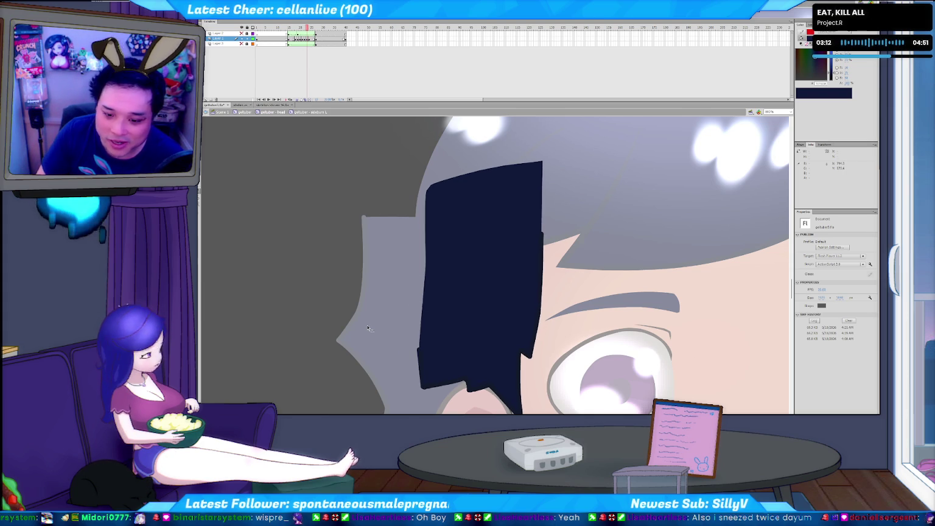
key(comma)
key(comma)
key(comma)
key(comma)
key(comma)
key(comma)
key(period)
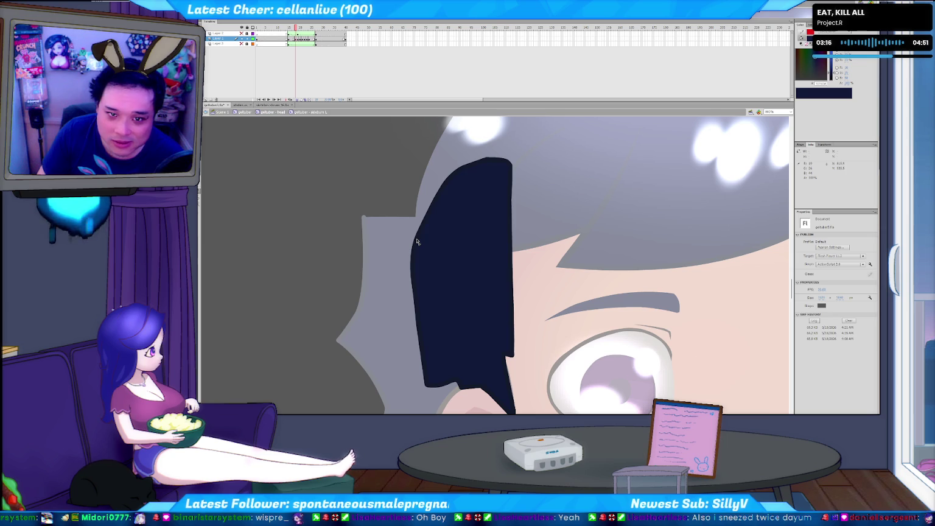
click(417, 241)
key(Delete)
click(421, 331)
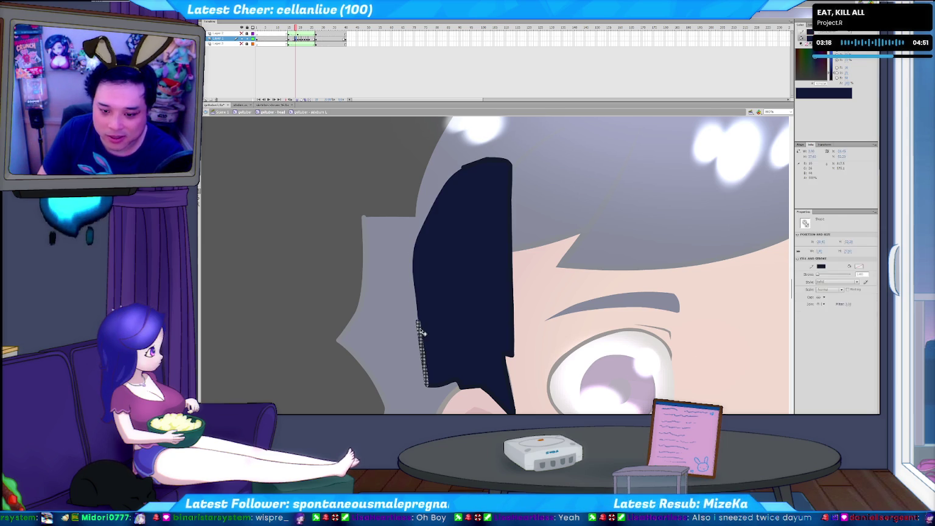
key(Delete)
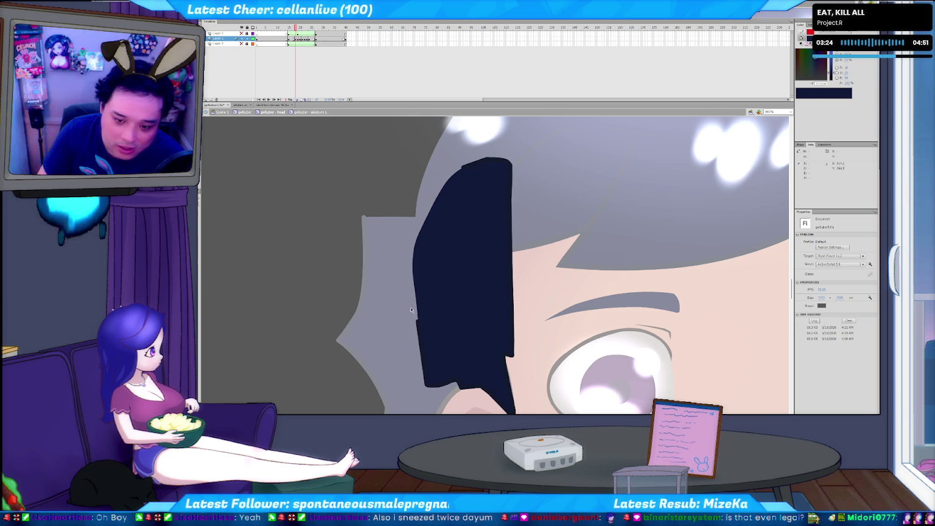
drag(428, 354, 427, 352)
key(Delete)
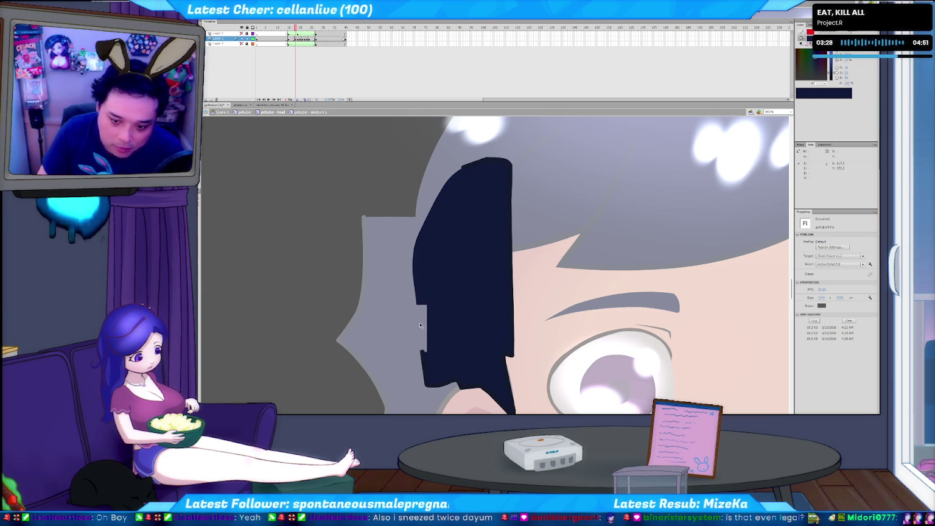
click(428, 311)
key(ctrl+z)
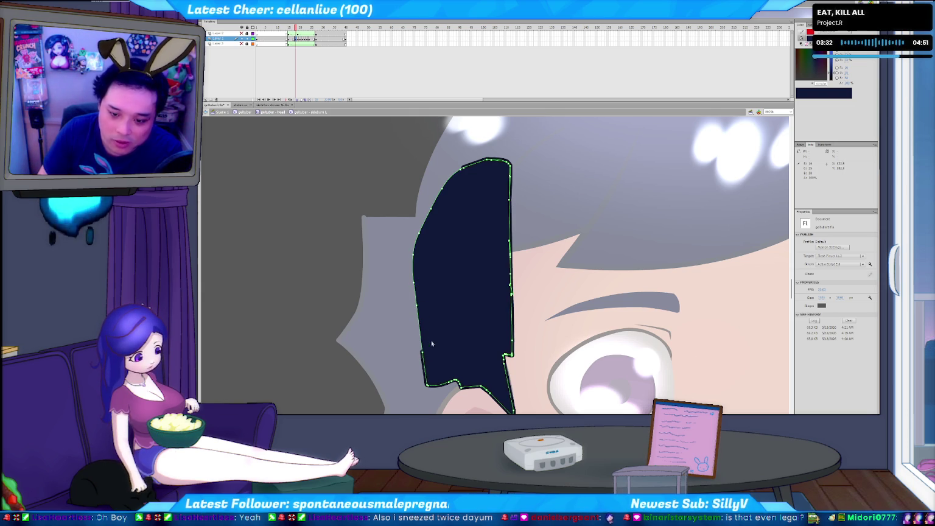
click(398, 332)
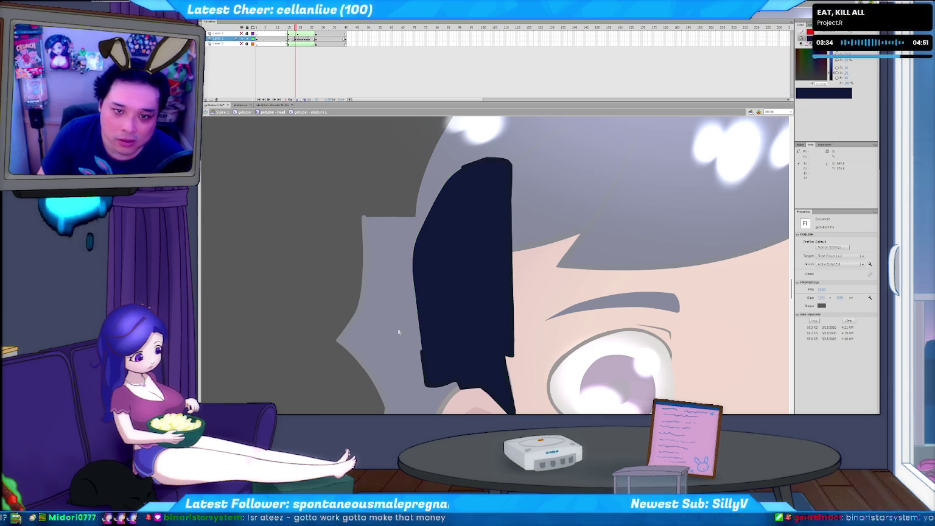
key(period)
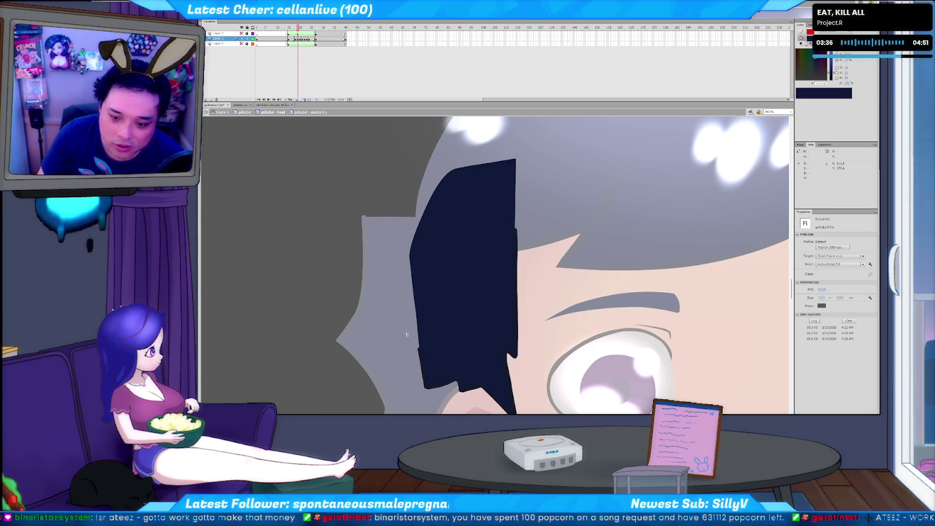
key(comma)
click(429, 351)
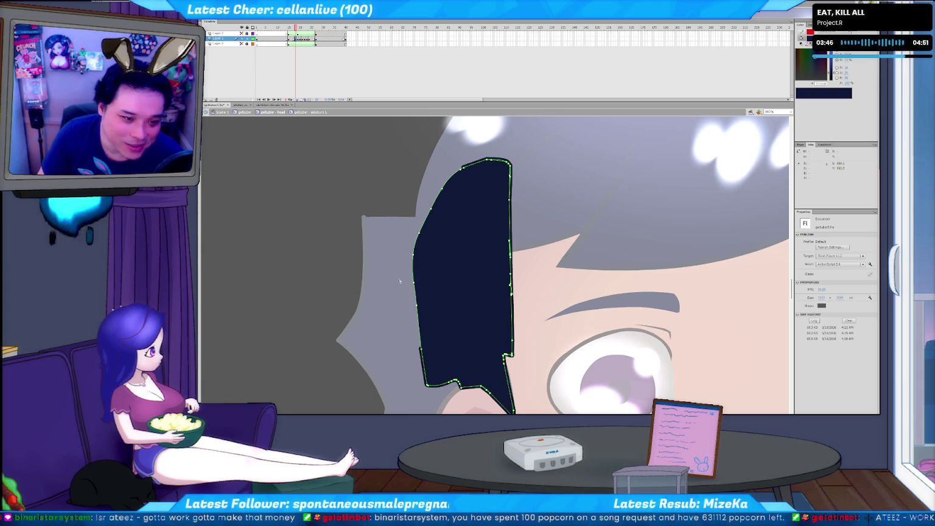
click(404, 303)
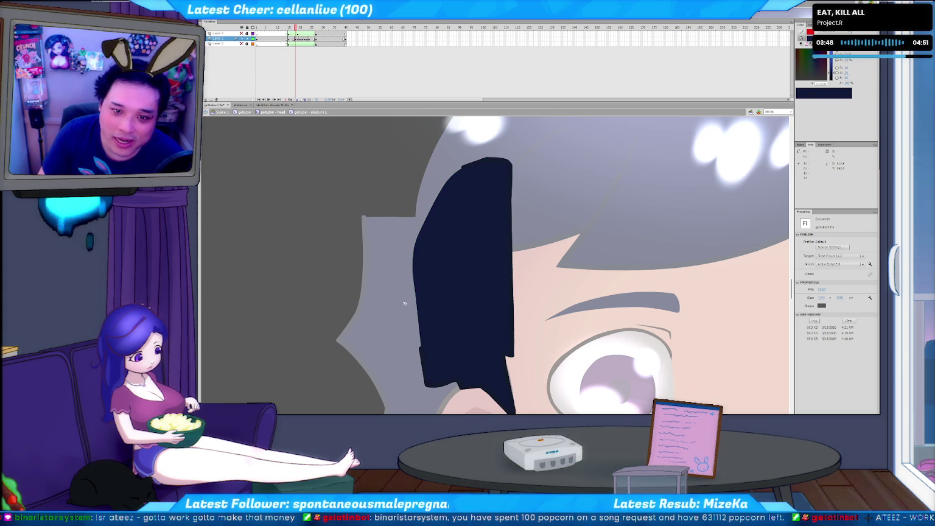
key(period)
key(period)
key(period)
key(period)
key(period)
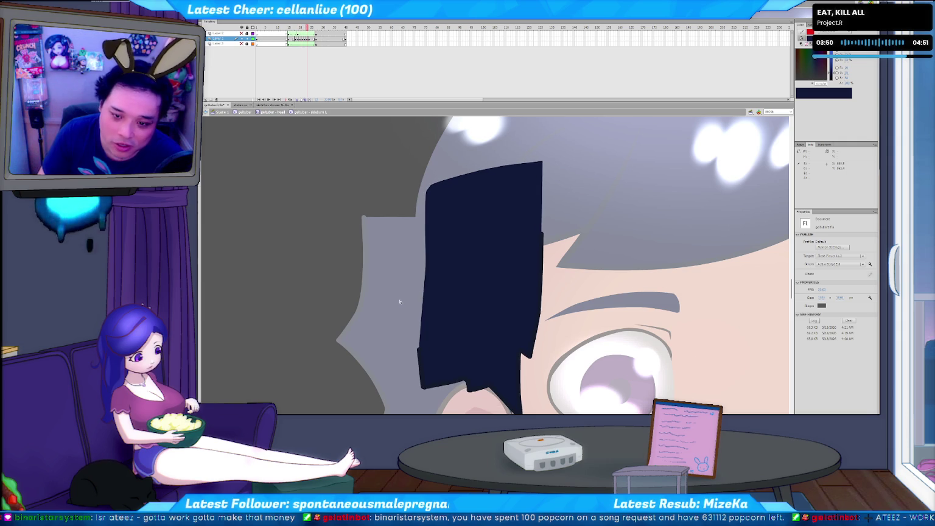
key(comma)
key(comma)
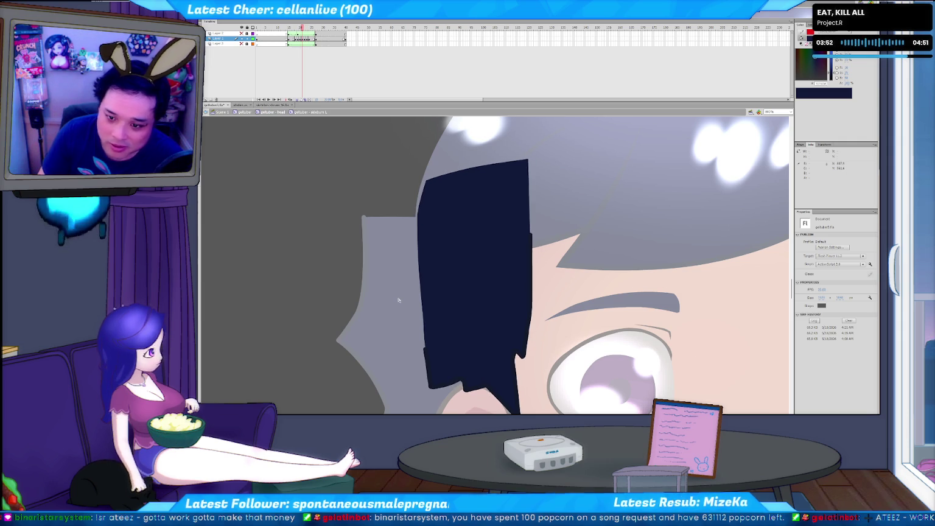
key(comma)
key(comma)
key(comma)
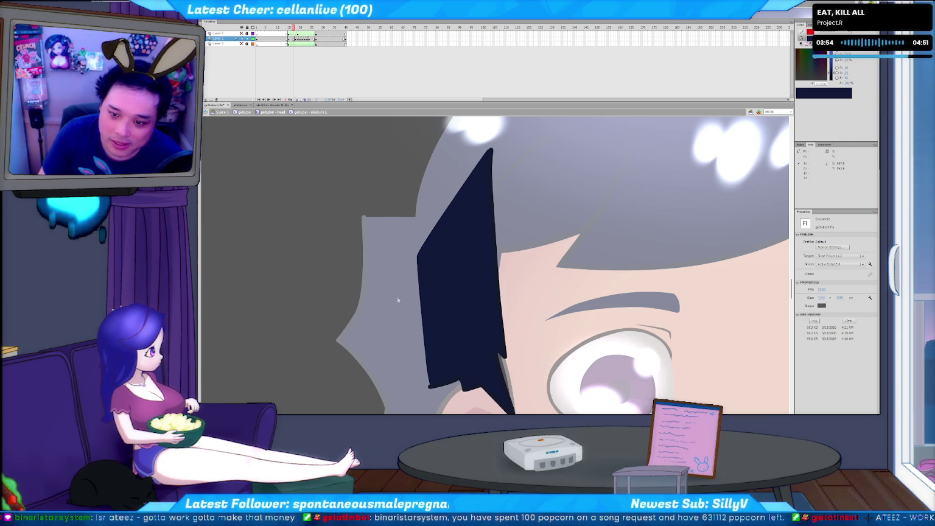
key(period)
key(period)
key(period)
key(period)
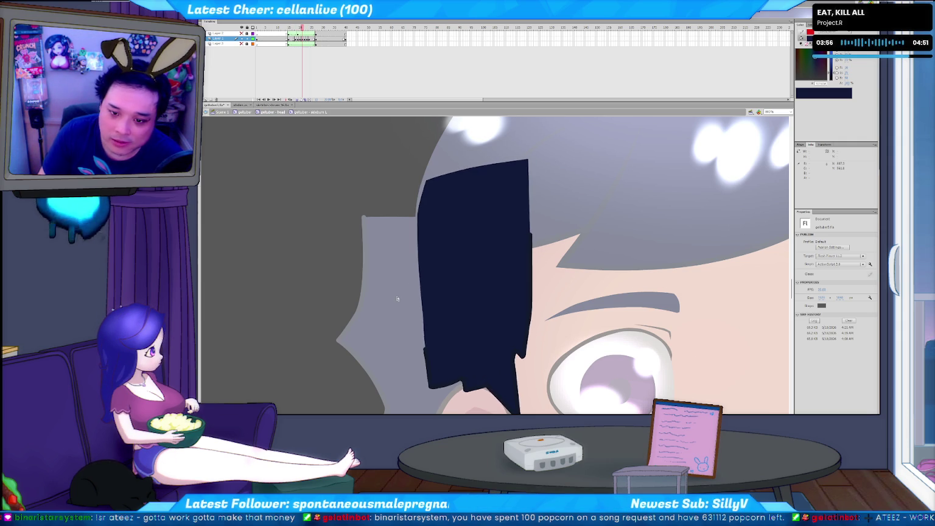
key(period)
key(period)
key(period)
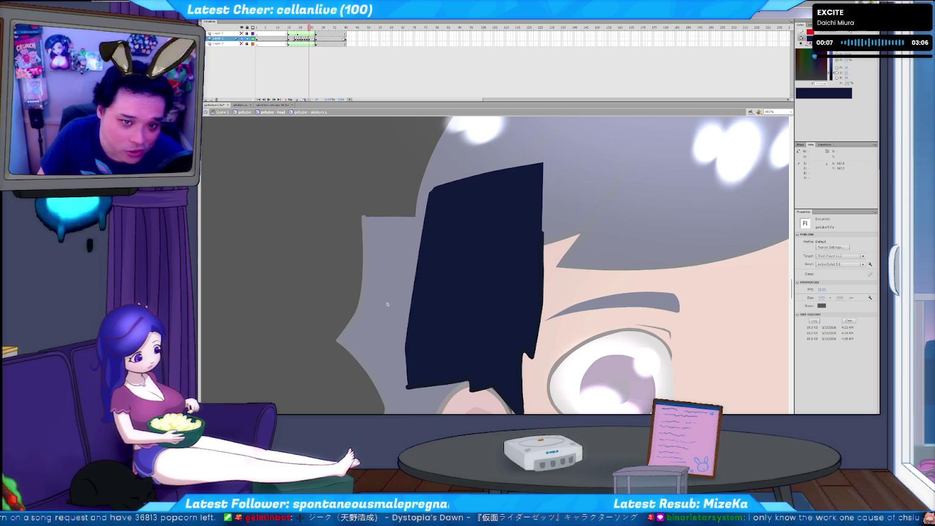
drag(311, 28, 316, 28)
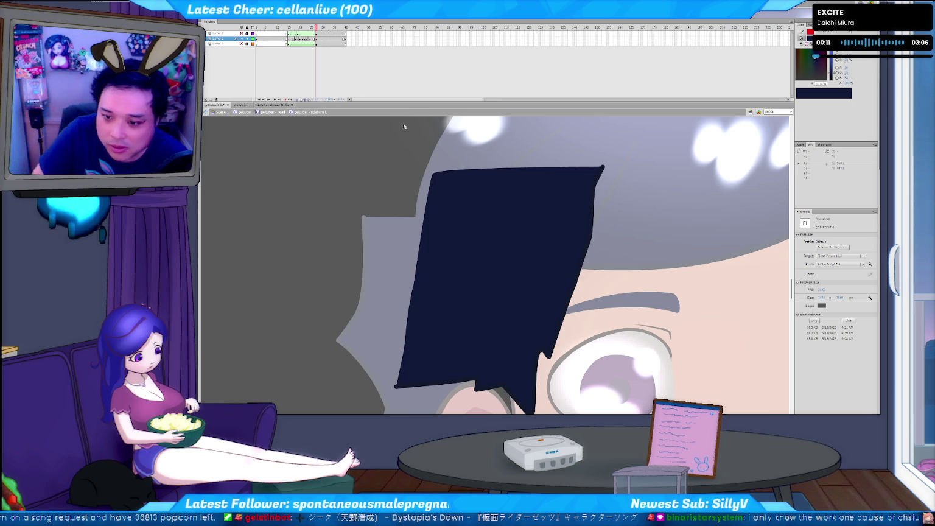
key(comma)
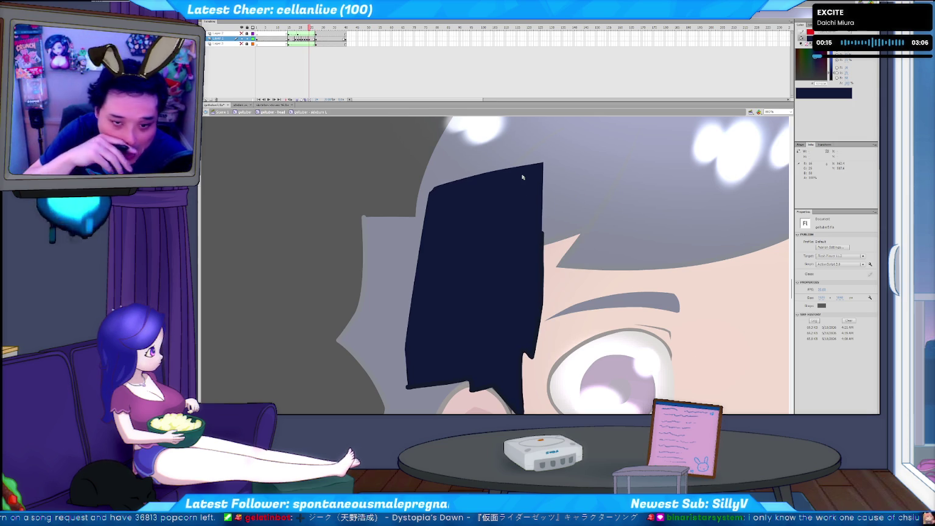
key(period)
key(period)
key(comma)
key(period)
key(comma)
key(period)
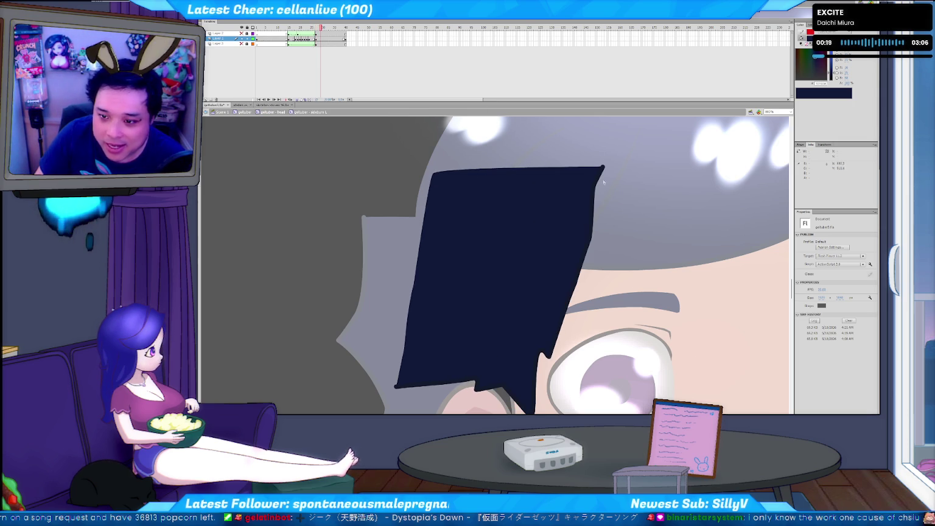
key(Return)
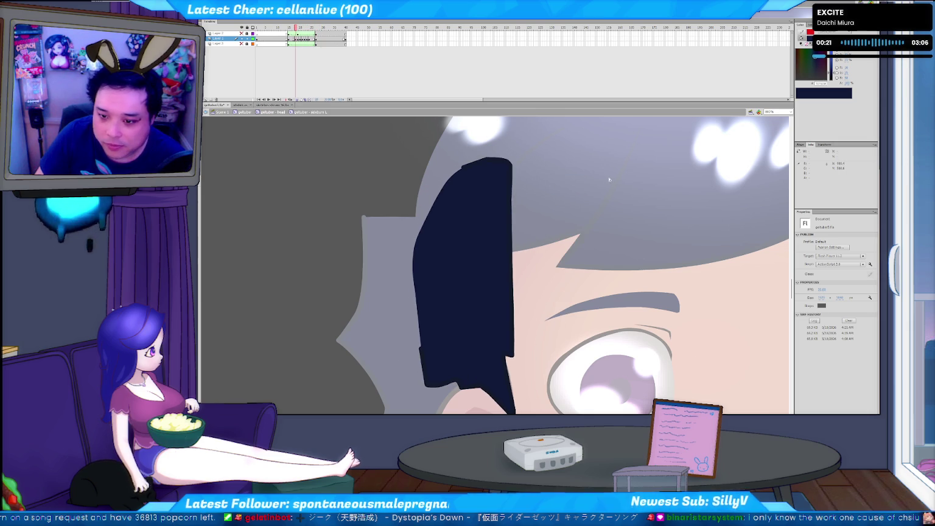
click(511, 225)
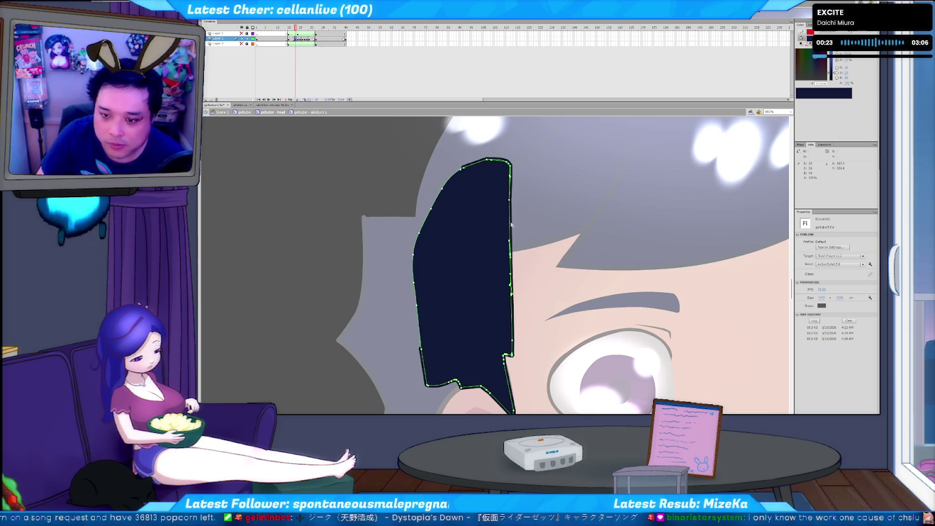
Delete the stray stroke bits on the narrow lock's right and upper-right edges.
click(511, 221)
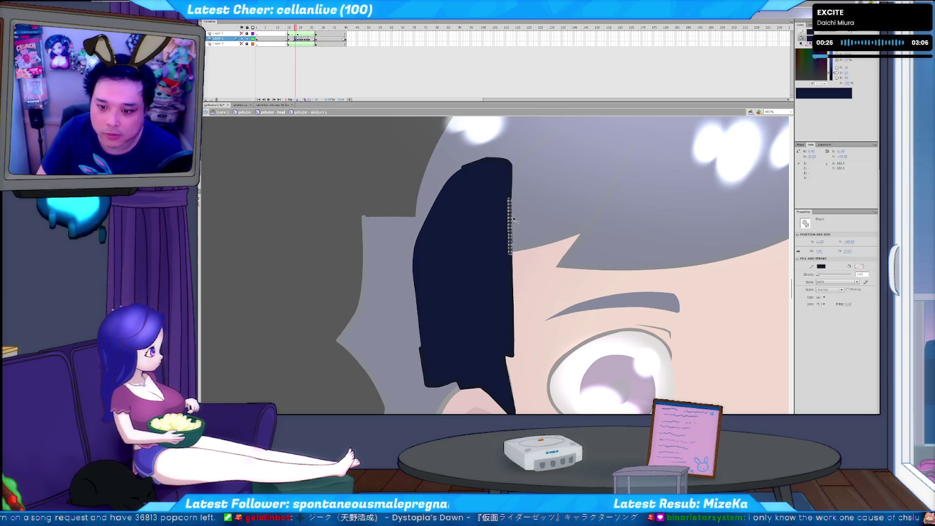
key(Delete)
click(511, 189)
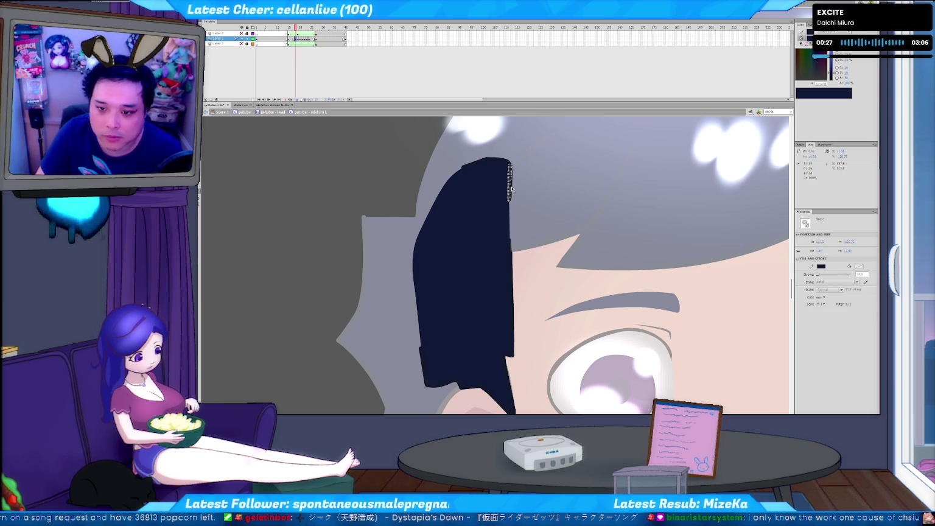
key(Delete)
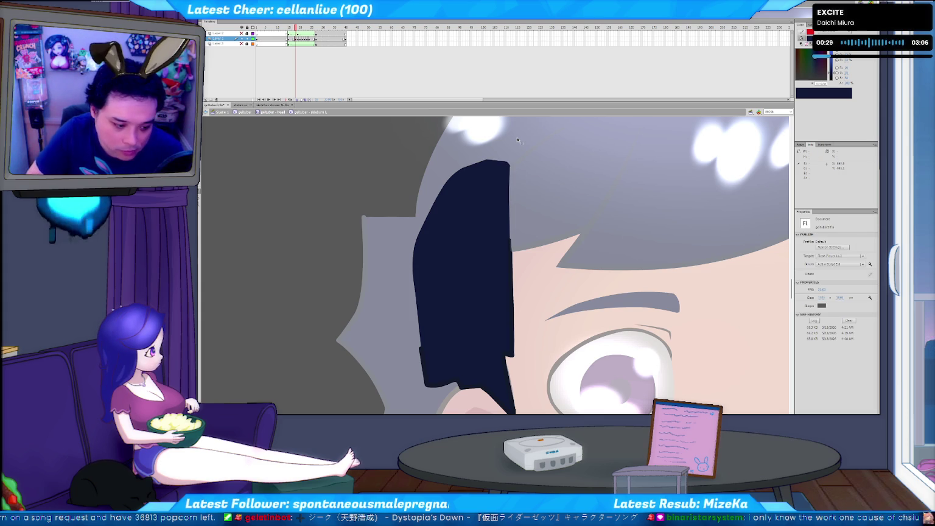
drag(503, 256, 504, 264)
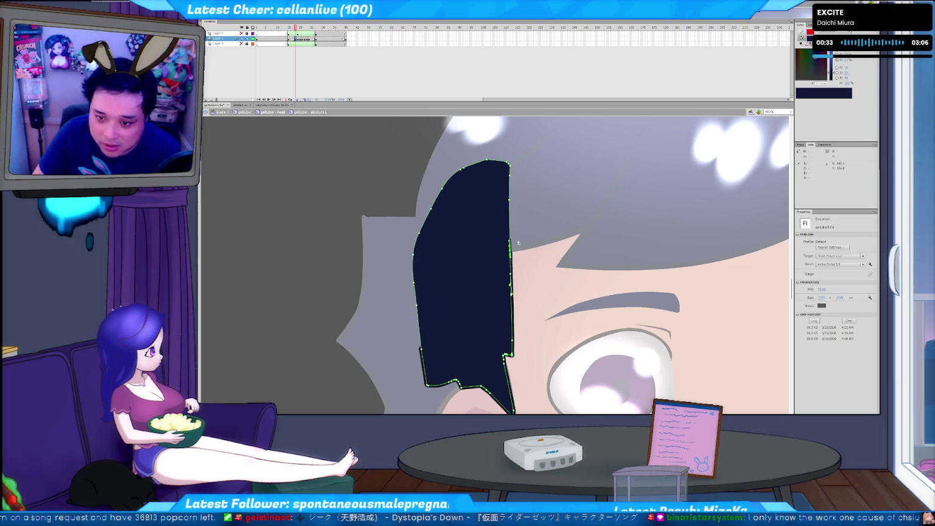
key(period)
key(comma)
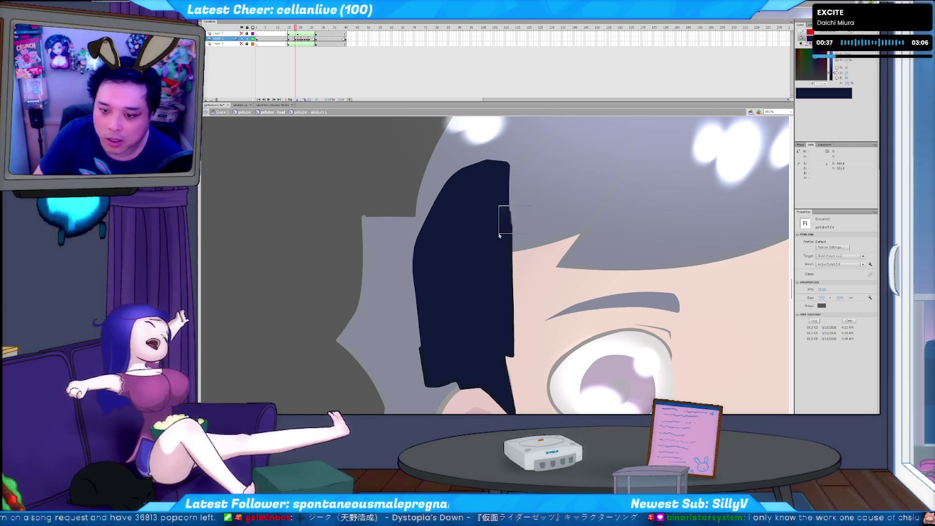
click(496, 238)
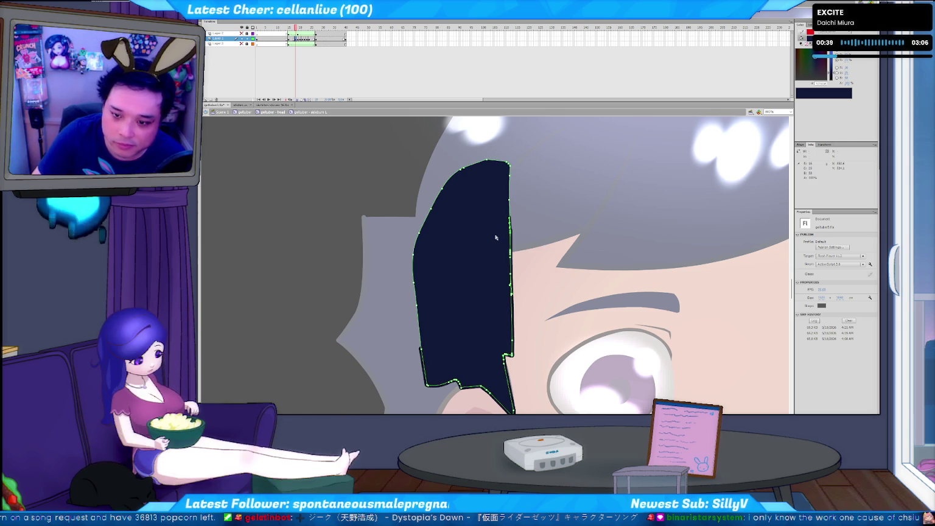
Flip between adjacent hair poses to compare the cleaned narrow lock.
key(period)
key(comma)
key(period)
key(comma)
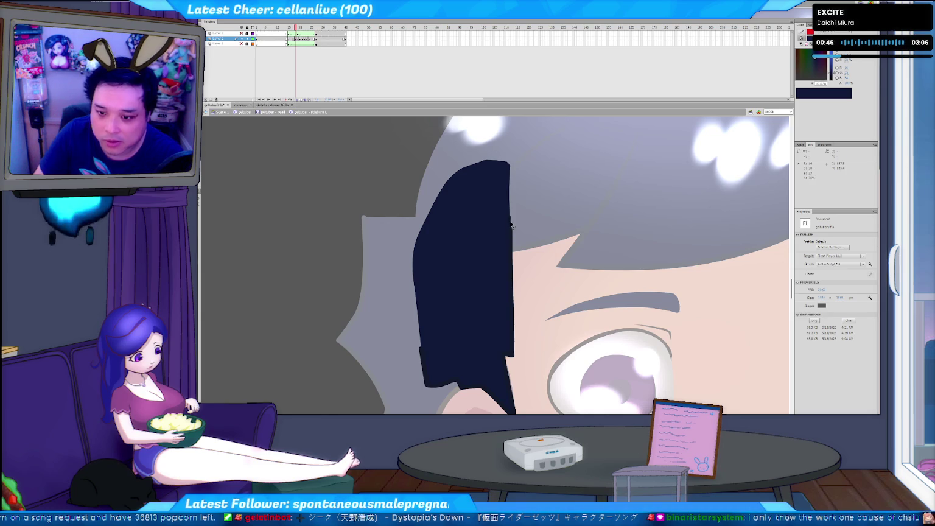
key(period)
key(comma)
key(period)
key(comma)
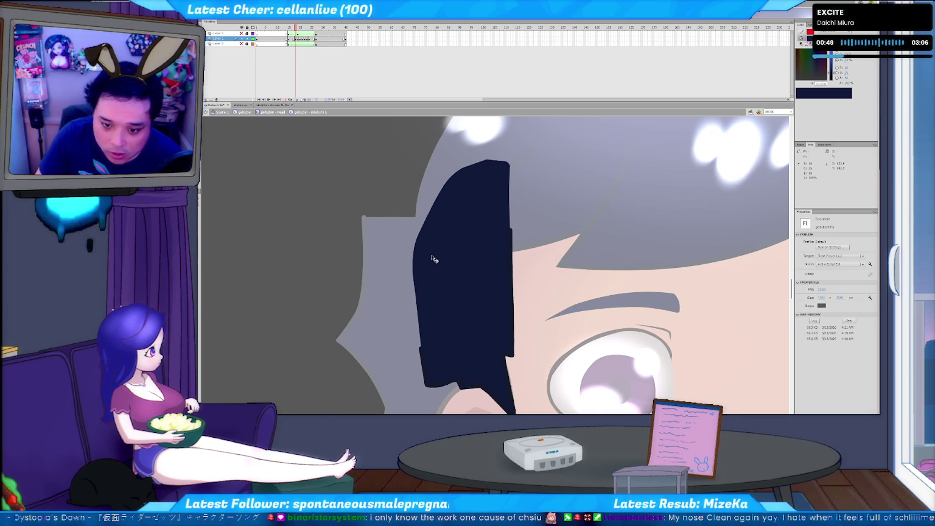
key(comma)
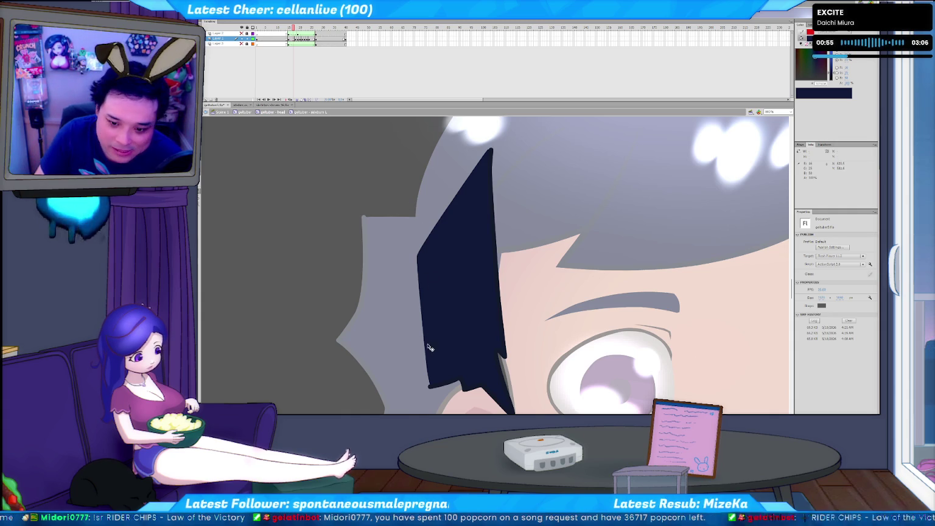
Select and clear the tiny shape at the hair lock's tip.
click(434, 390)
click(433, 393)
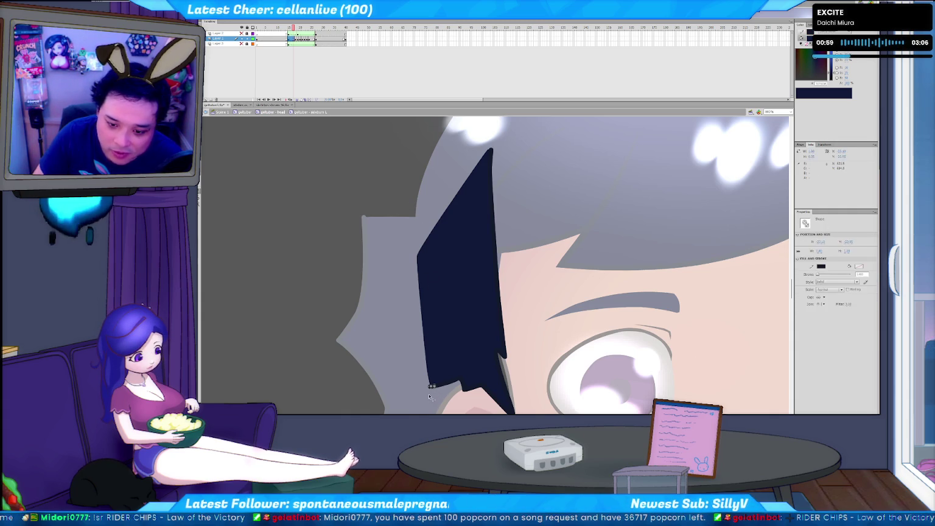
click(429, 391)
click(430, 390)
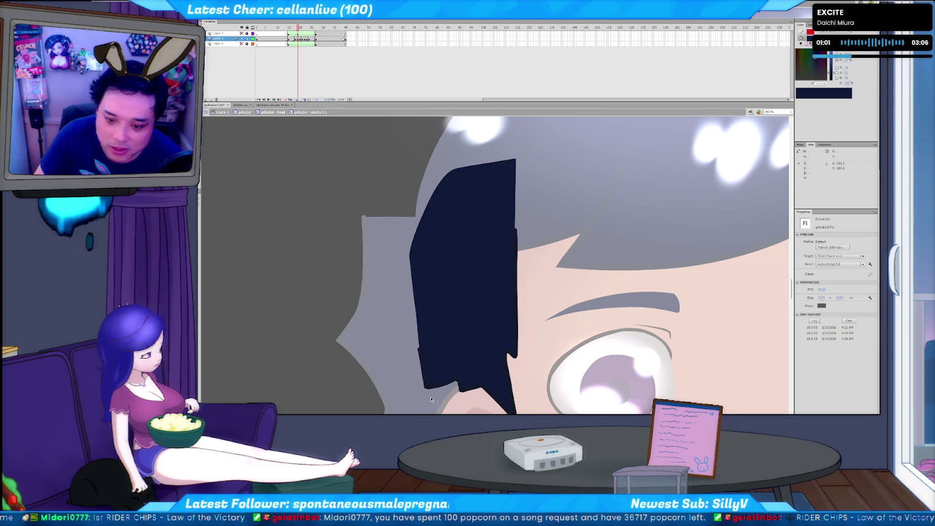
click(429, 392)
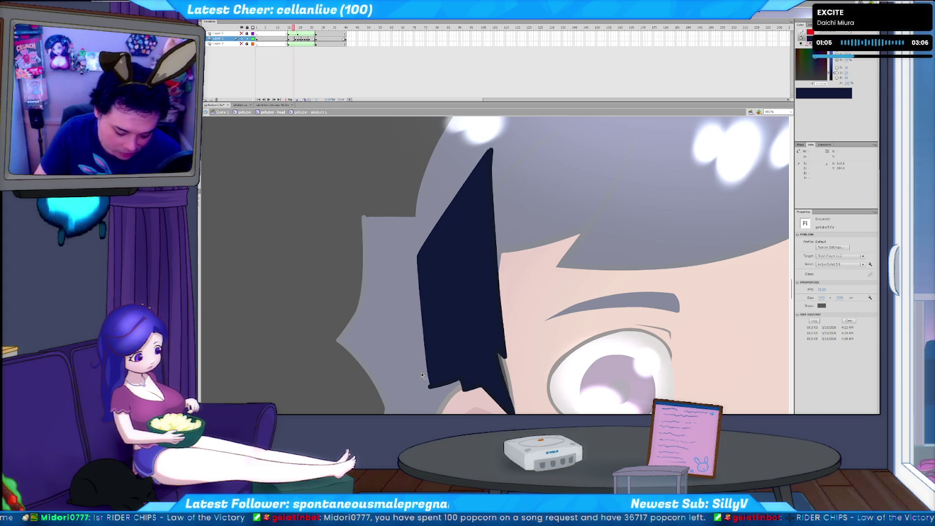
click(429, 380)
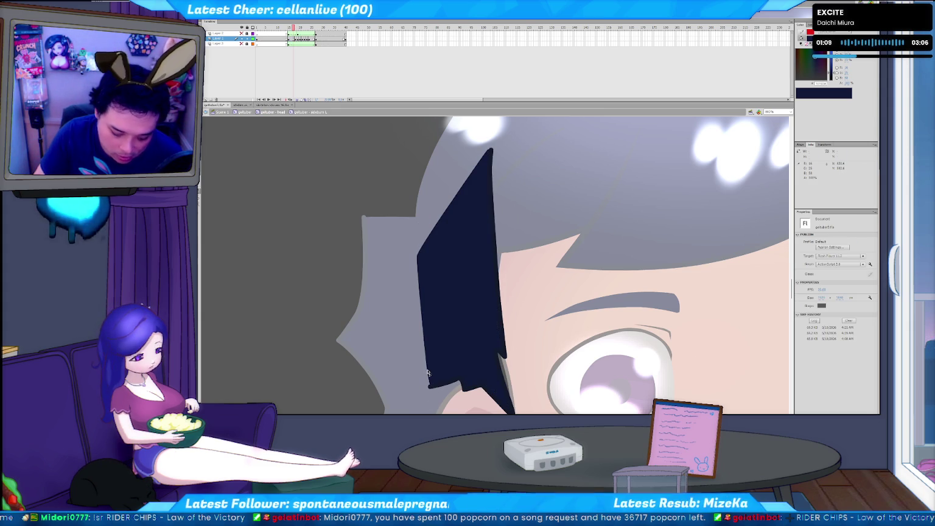
Try outlining the hair's left edge with the Ink Bottle, then undo it.
key(s)
click(429, 368)
key(ctrl+z)
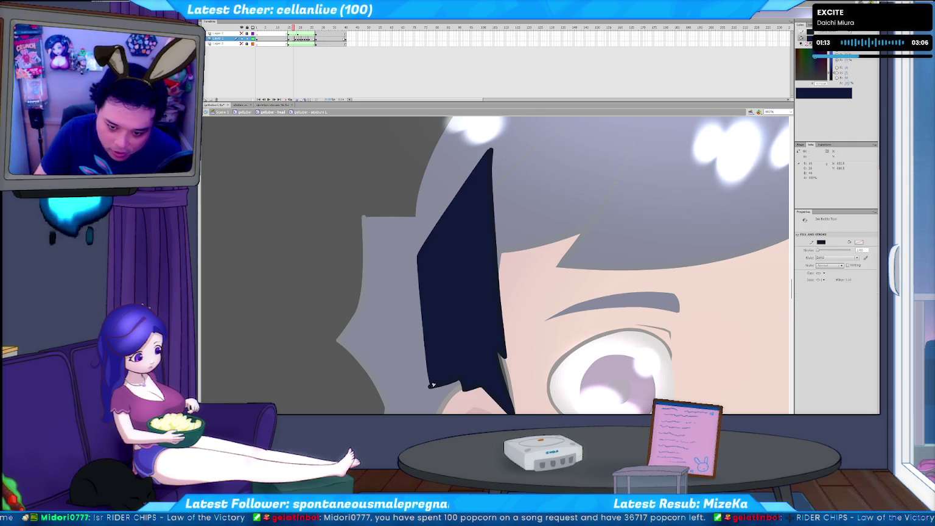
click(431, 376)
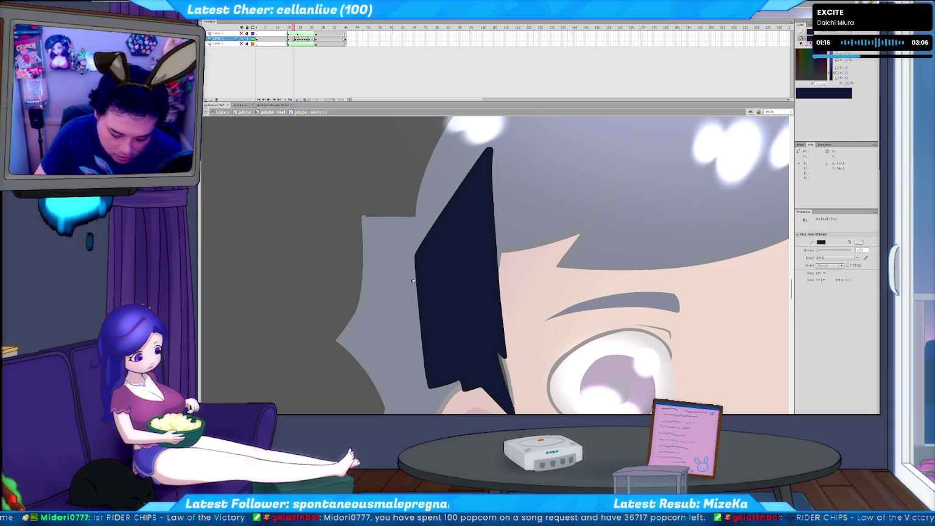
key(v)
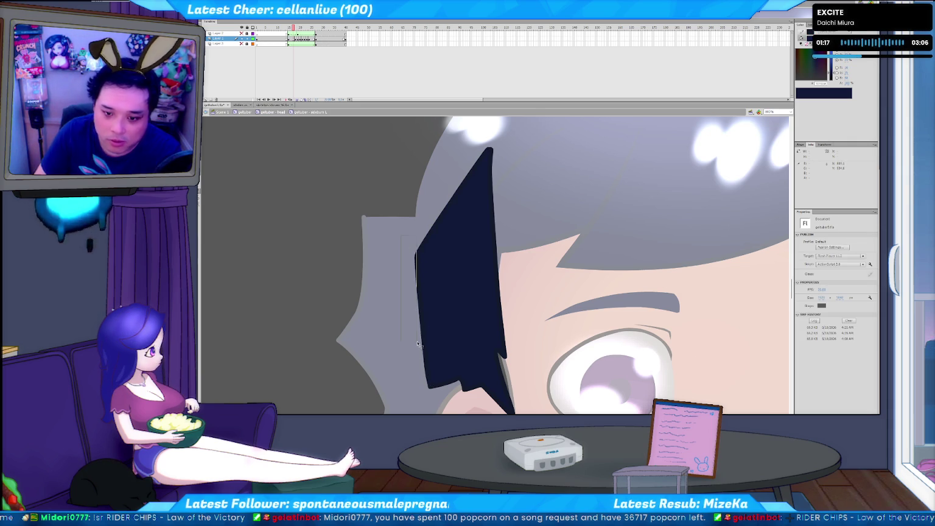
key(ctrl+z)
key(ctrl+z)
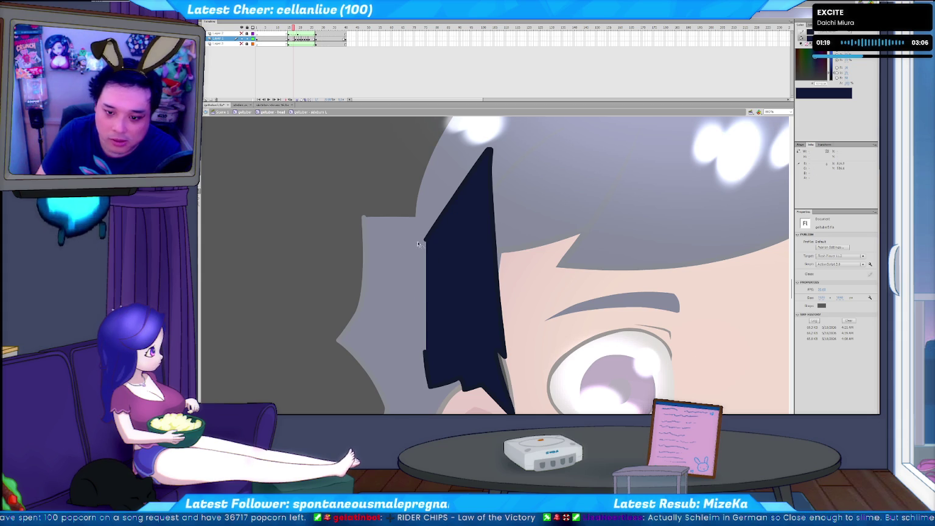
Delete the right-edge and left/top outlines, and shift the top point right.
click(493, 210)
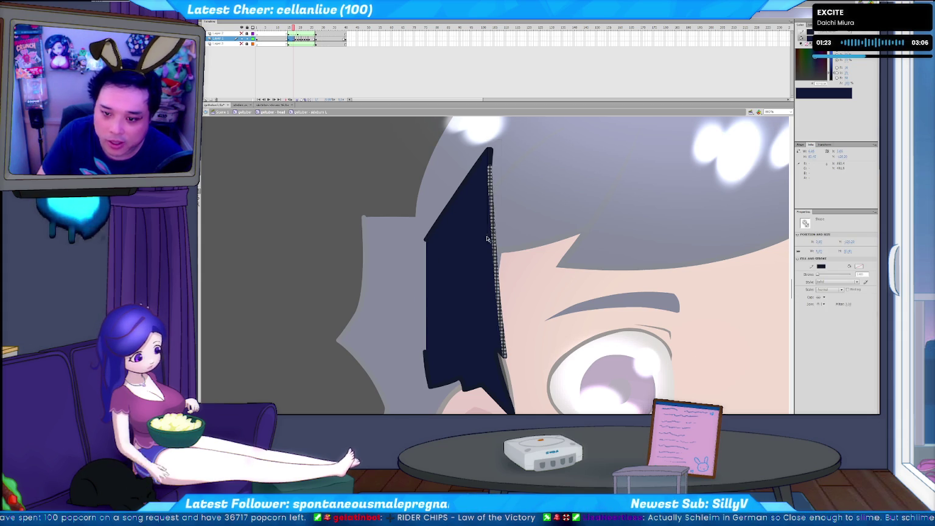
key(Delete)
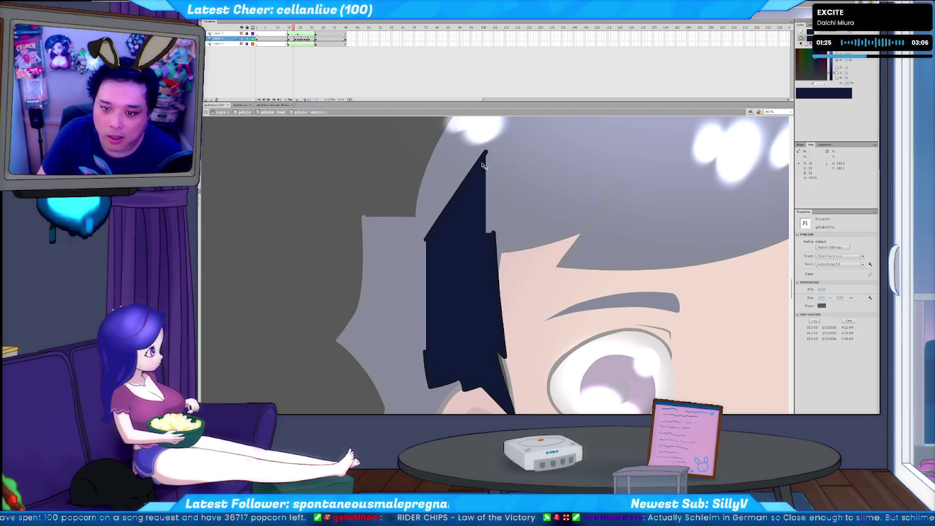
click(484, 163)
key(Delete)
click(483, 240)
drag(491, 150, 496, 153)
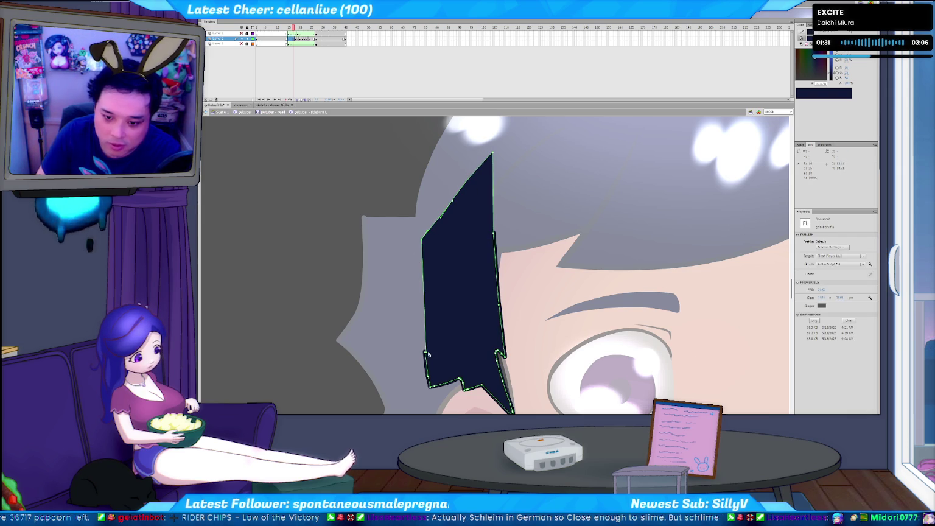
key(v)
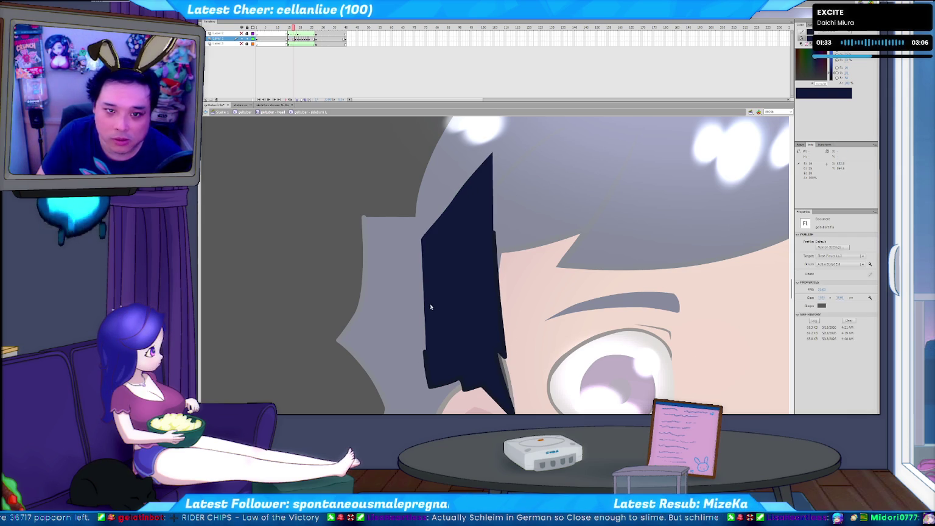
Flip between the pointed and rounded hair frames to compare their outlines.
key(period)
key(comma)
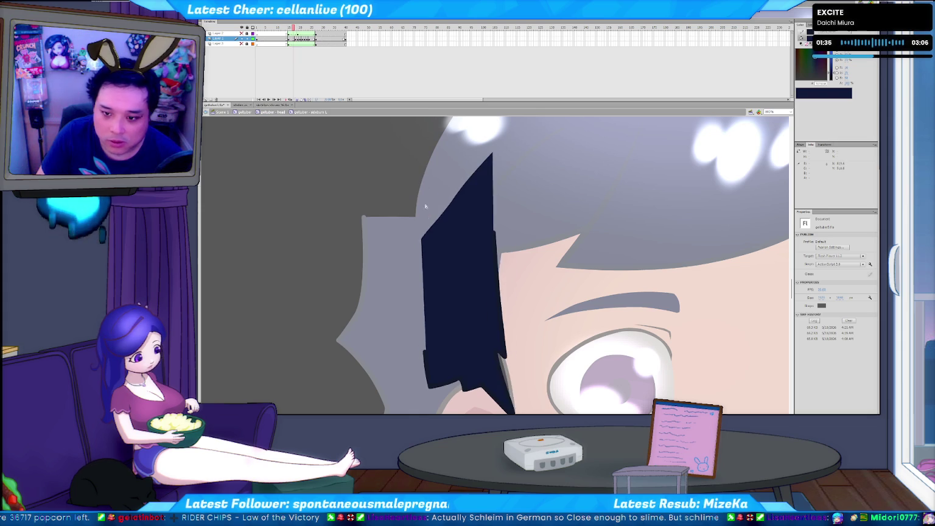
key(period)
key(comma)
key(period)
key(comma)
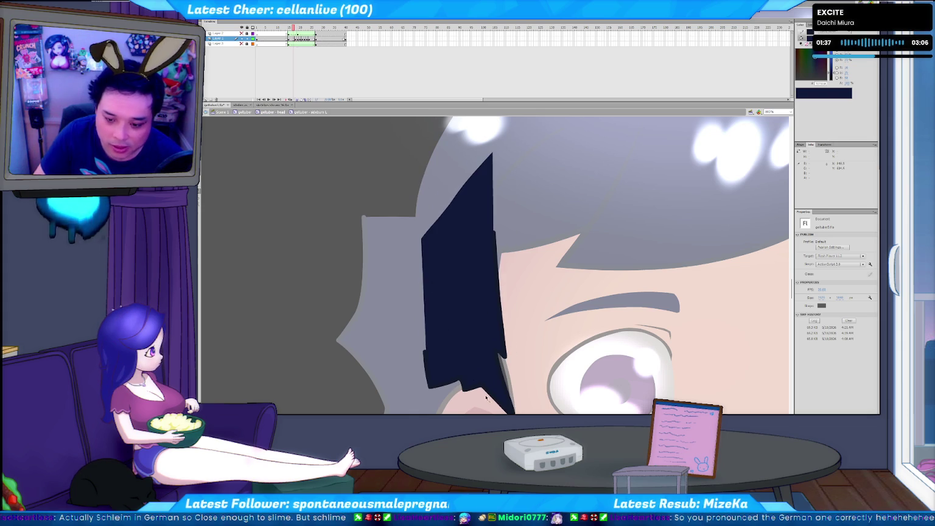
double_click(488, 393)
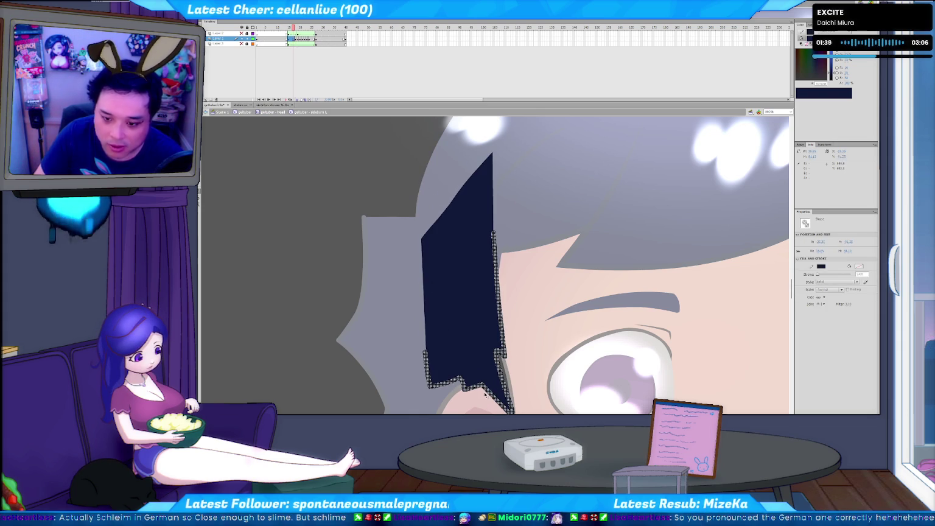
click(525, 335)
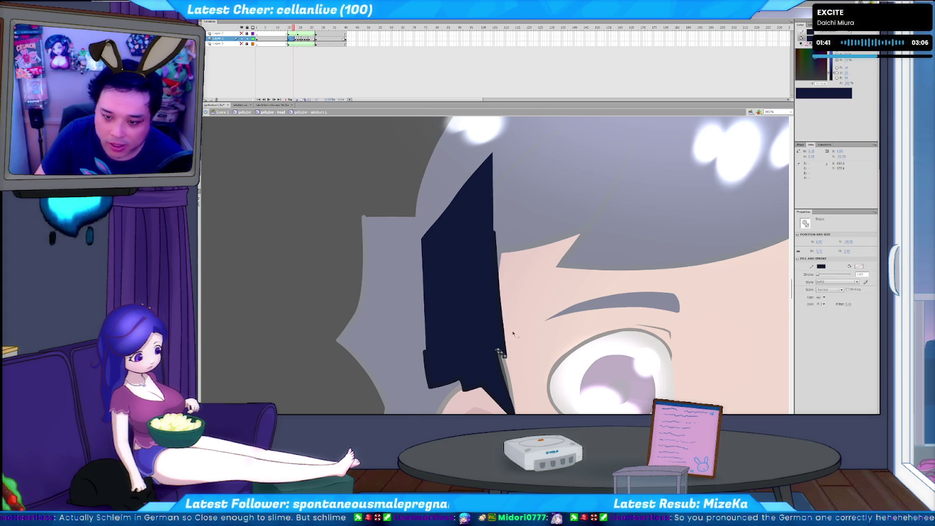
key(period)
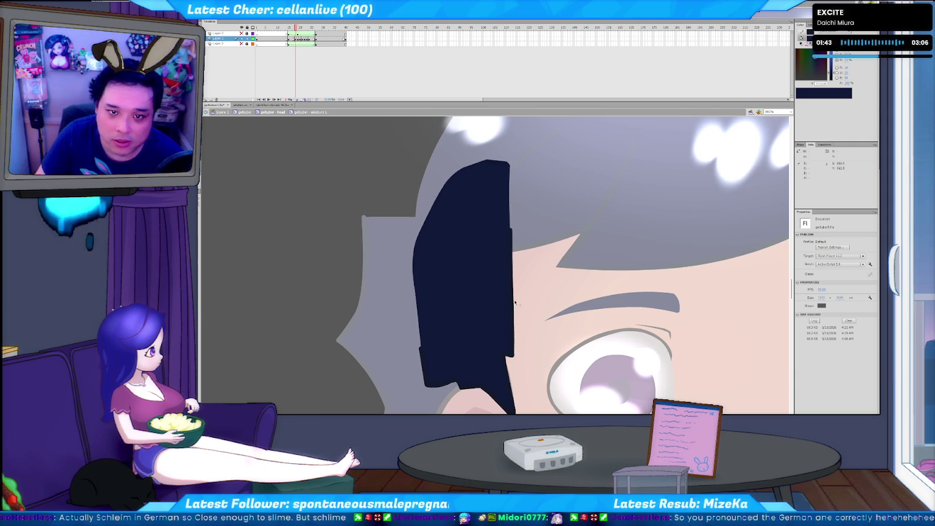
key(comma)
key(period)
Delete the stray strip from the bottom of the rounded hair lock.
click(513, 304)
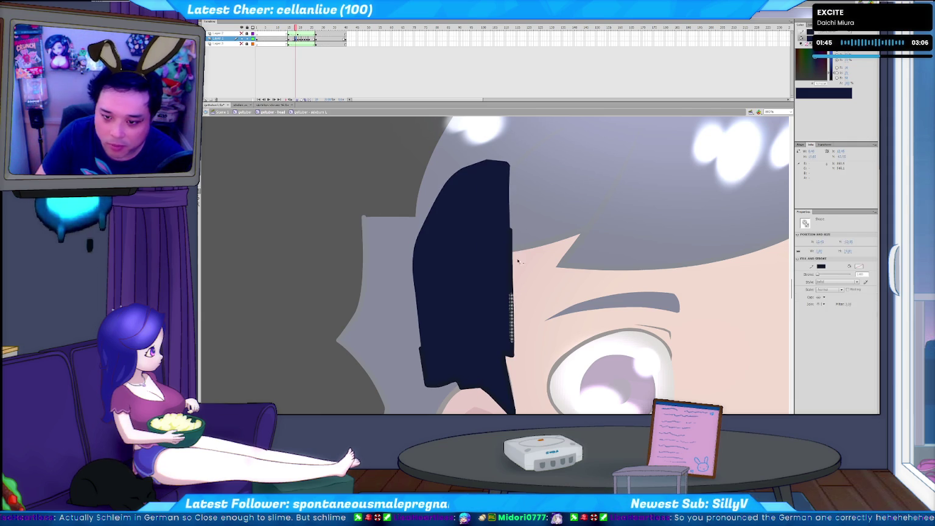
shift+click(501, 303)
key(Escape)
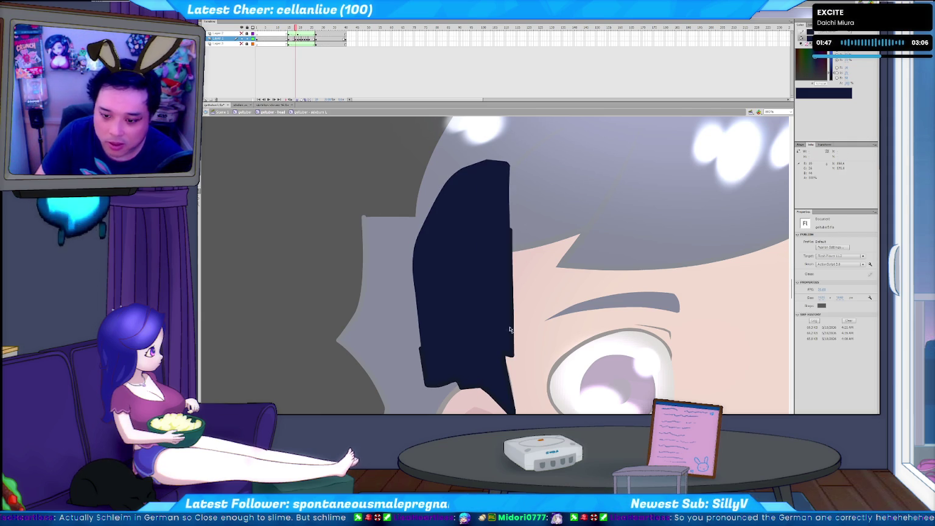
click(517, 282)
key(ctrl+minus)
key(ctrl+minus)
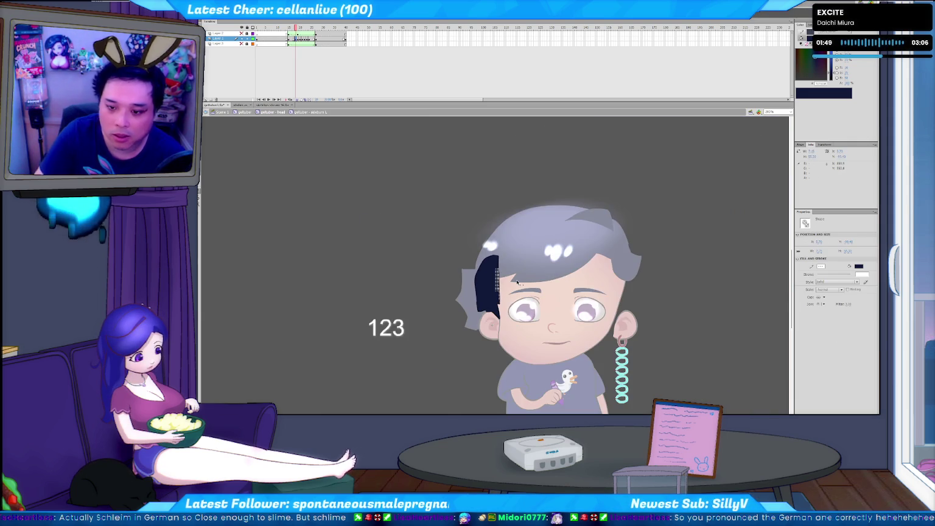
key(ctrl+equal)
key(ctrl+equal)
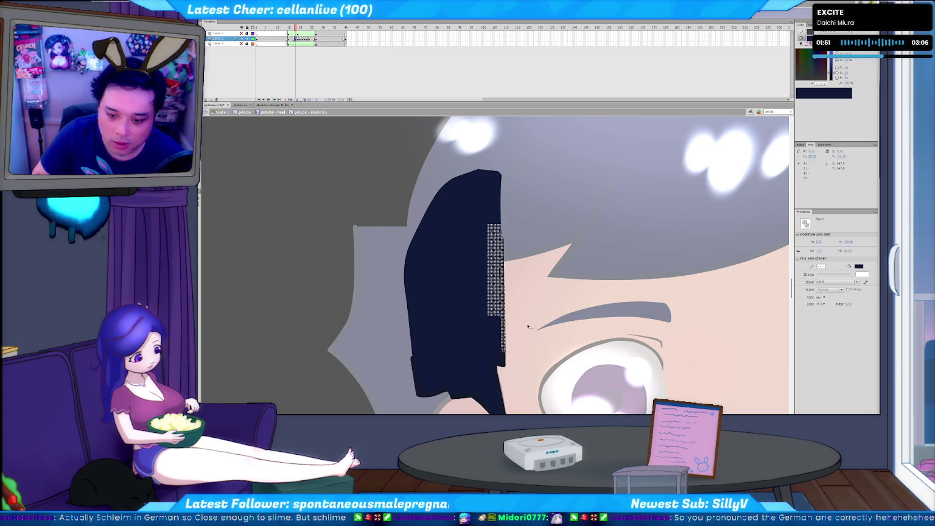
key(Escape)
click(438, 395)
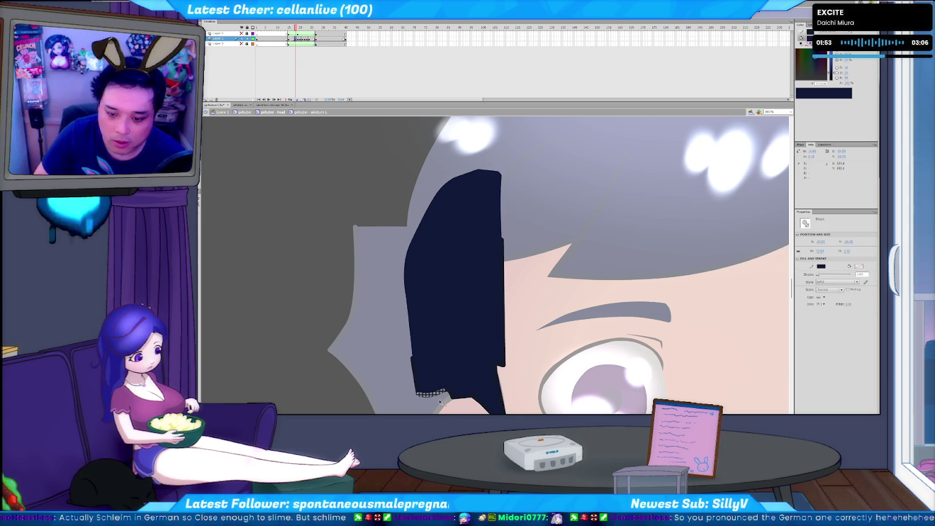
key(Delete)
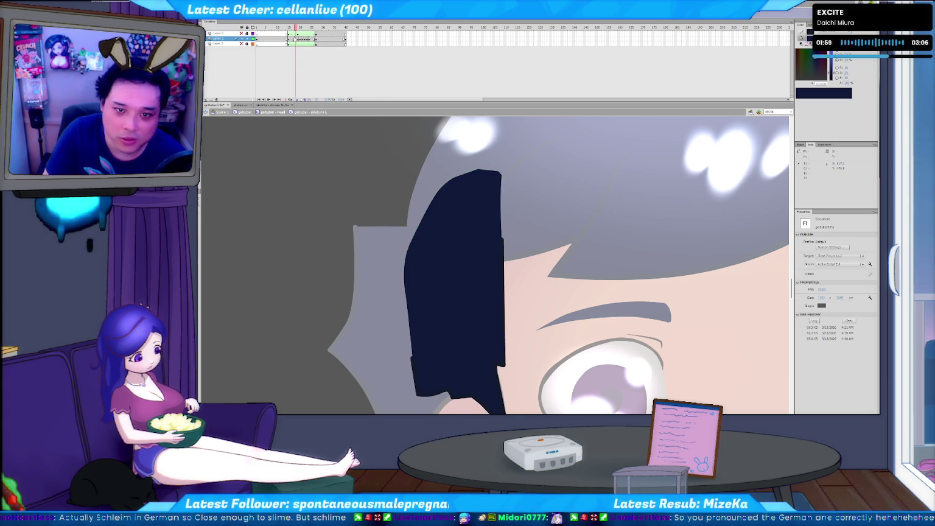
right_click(293, 38)
Apply a shape tween to the Layer 2 hair frames, then stop playback and step forward a frame.
click(320, 50)
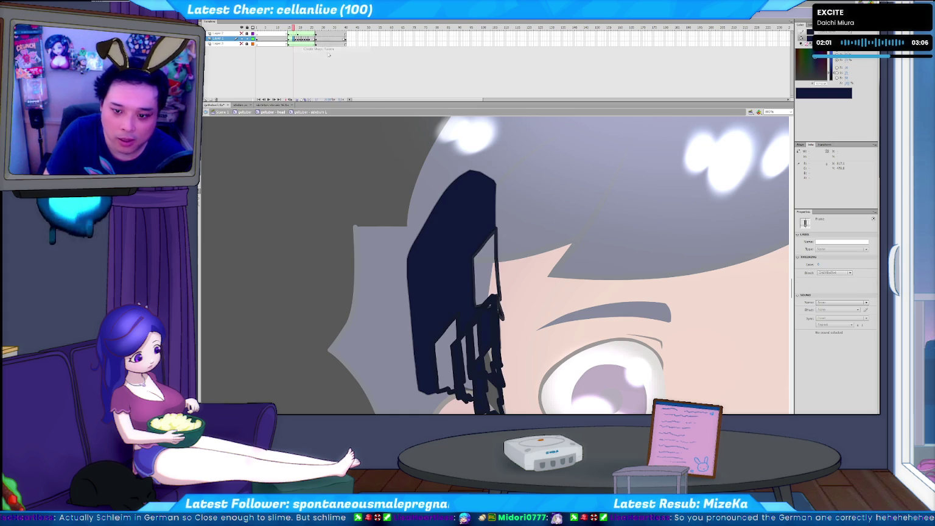
click(355, 246)
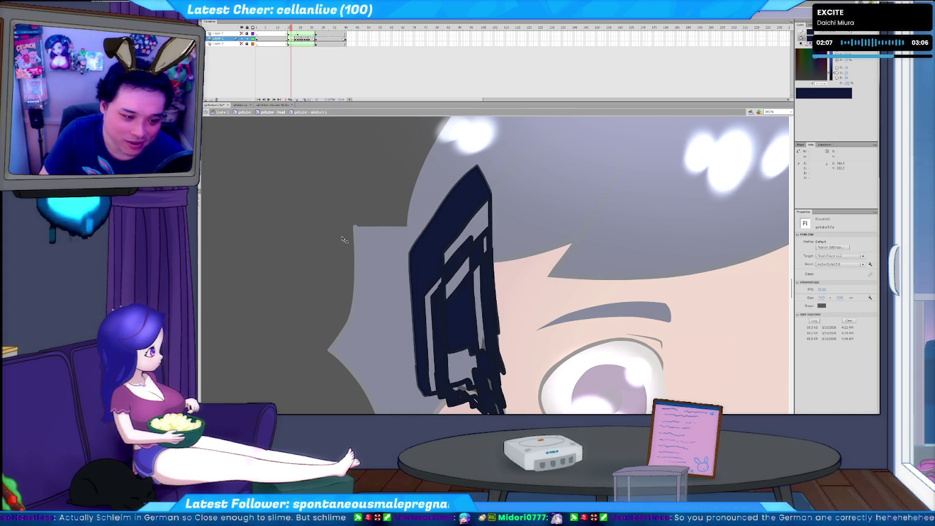
key(Return)
key(period)
key(period)
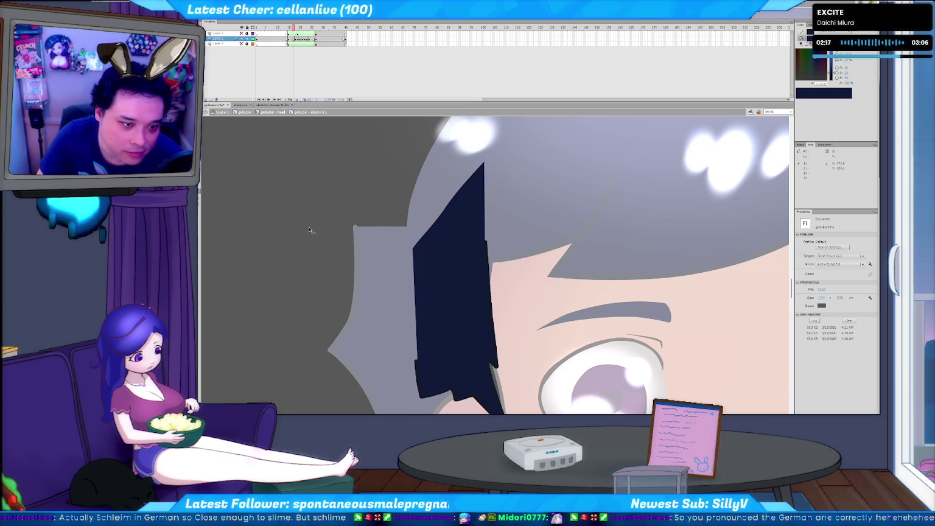
key(b)
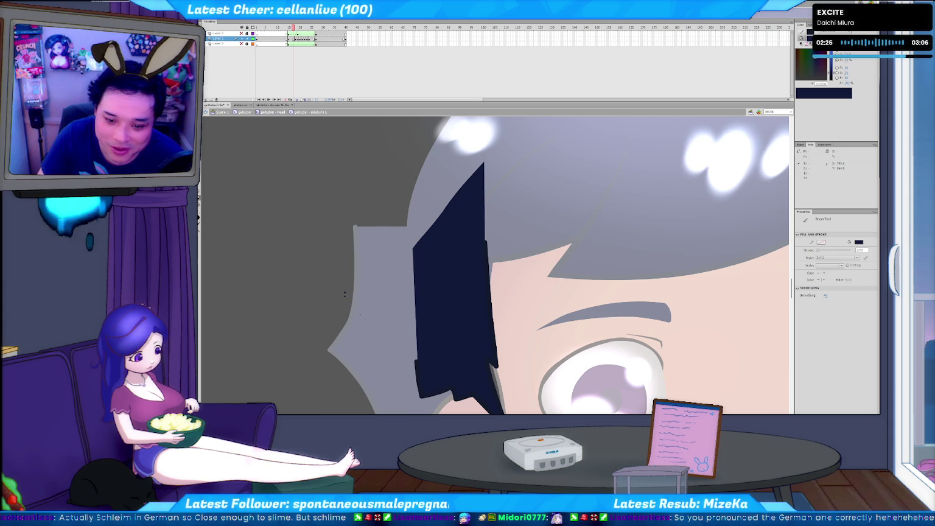
key(v)
key(comma)
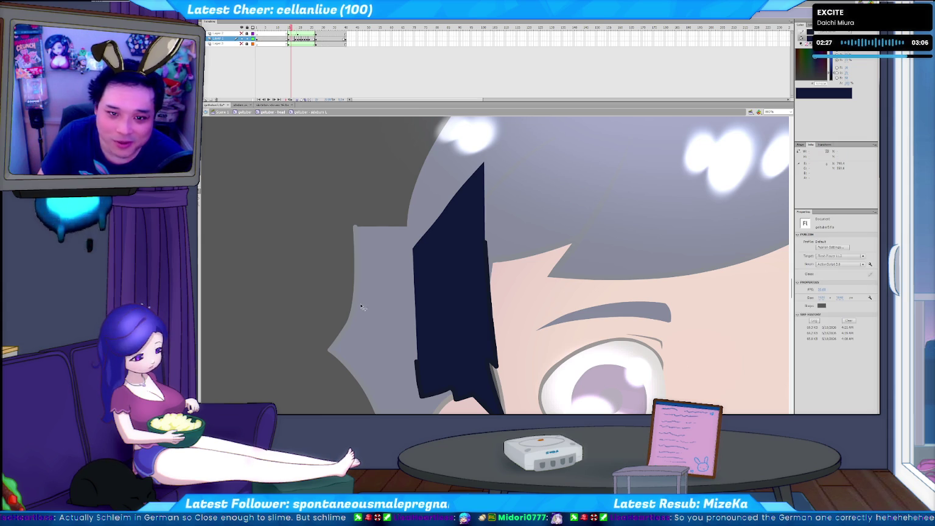
key(period)
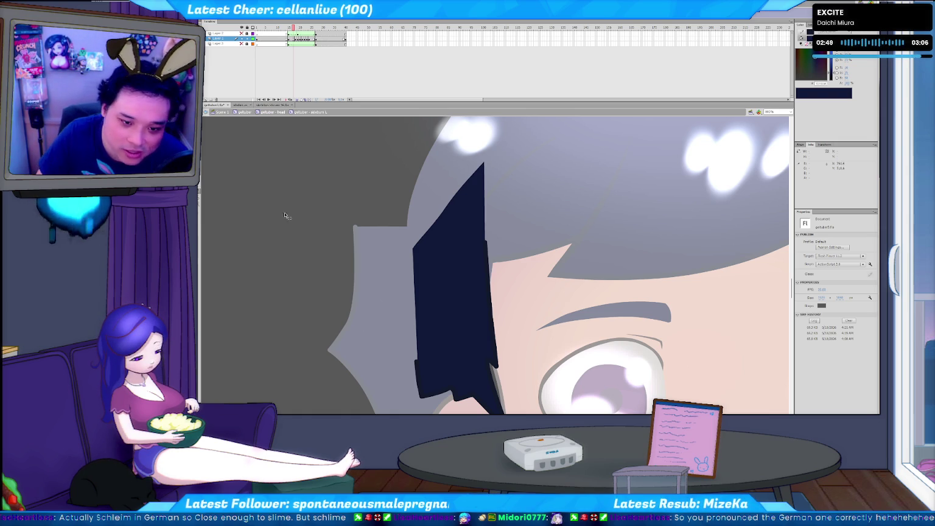
key(period)
key(period)
key(period)
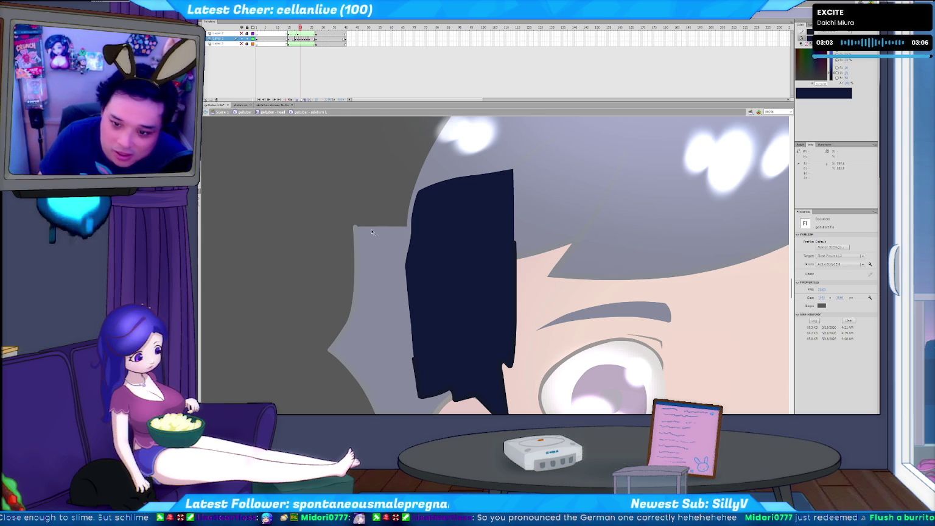
key(period)
key(period)
key(period)
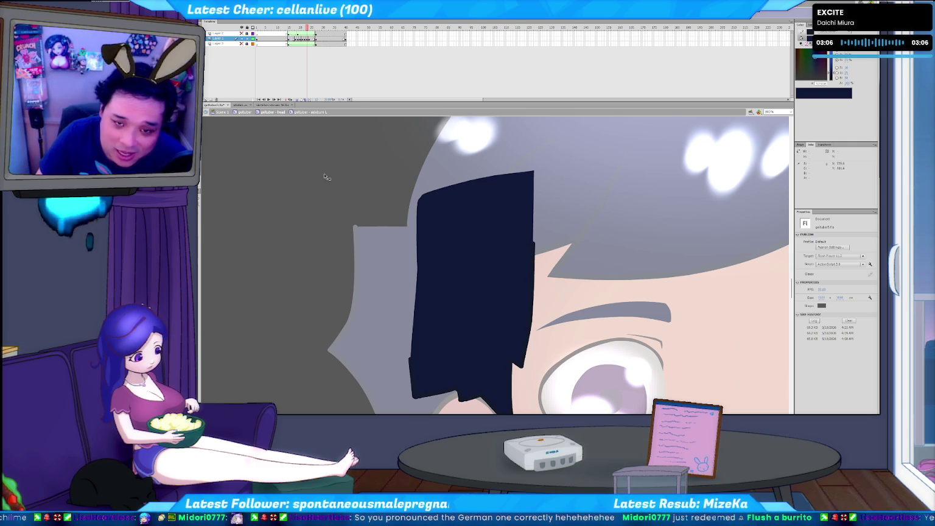
key(comma)
key(comma)
key(comma)
key(comma)
key(comma)
key(period)
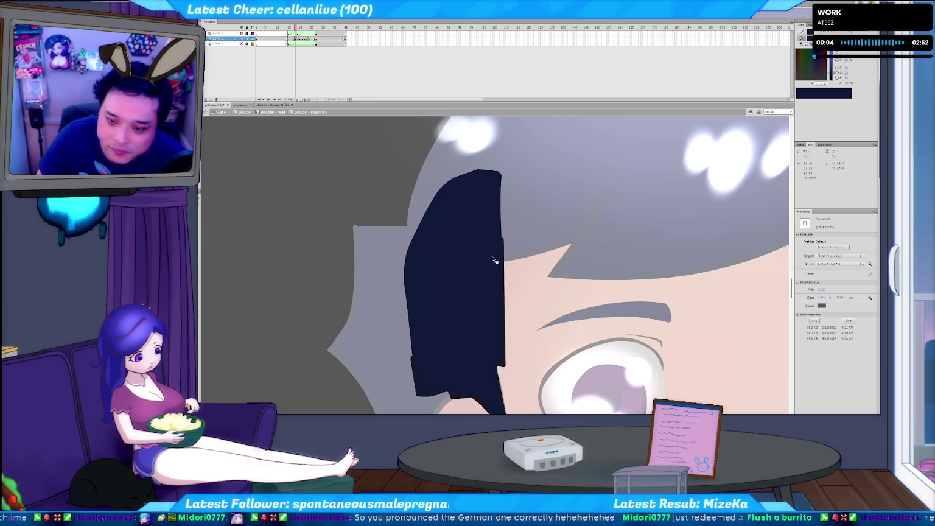
key(period)
click(509, 263)
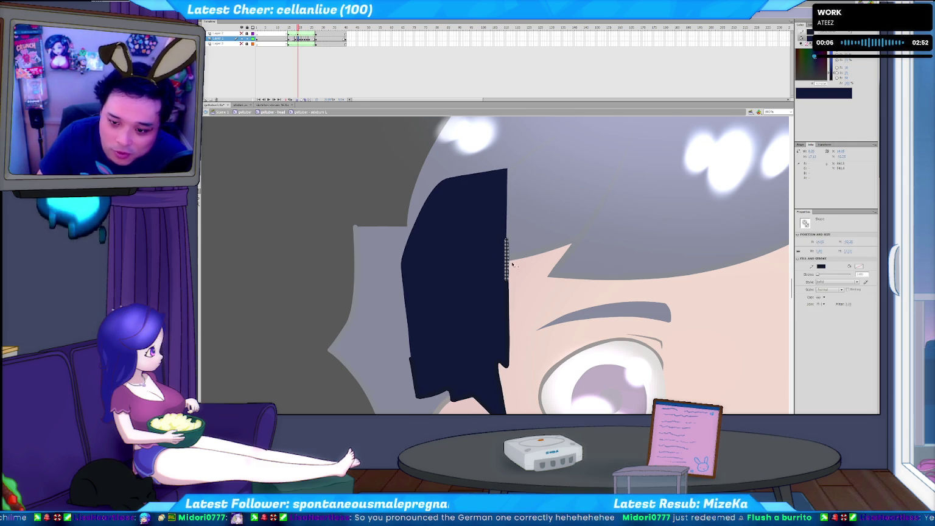
click(514, 265)
key(comma)
key(comma)
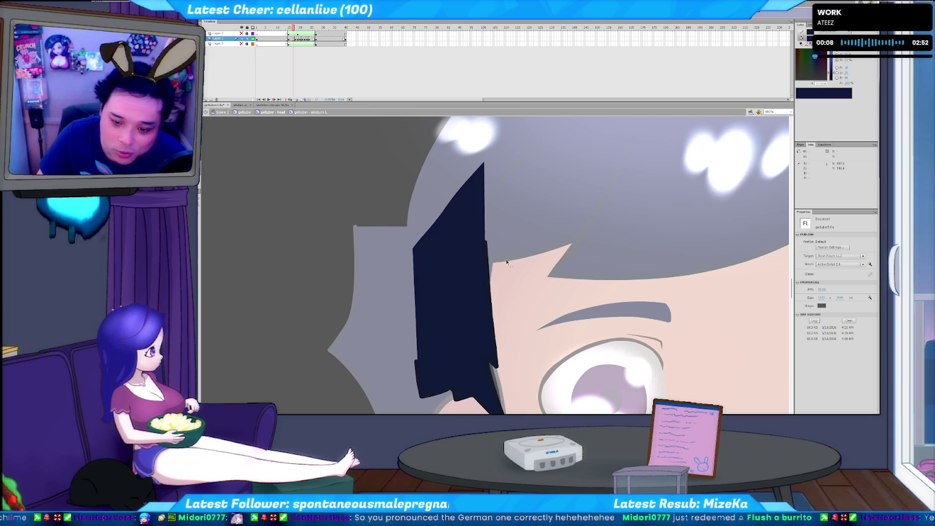
key(period)
key(period)
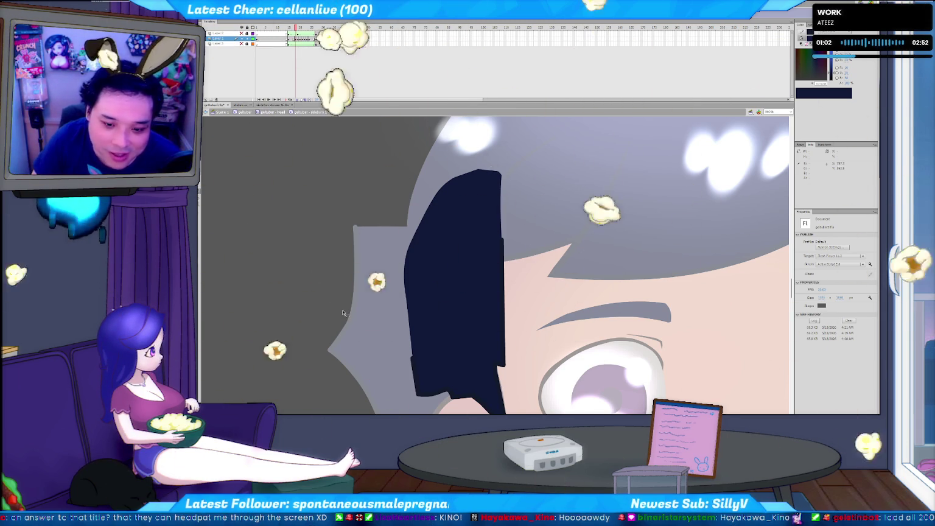
key(Return)
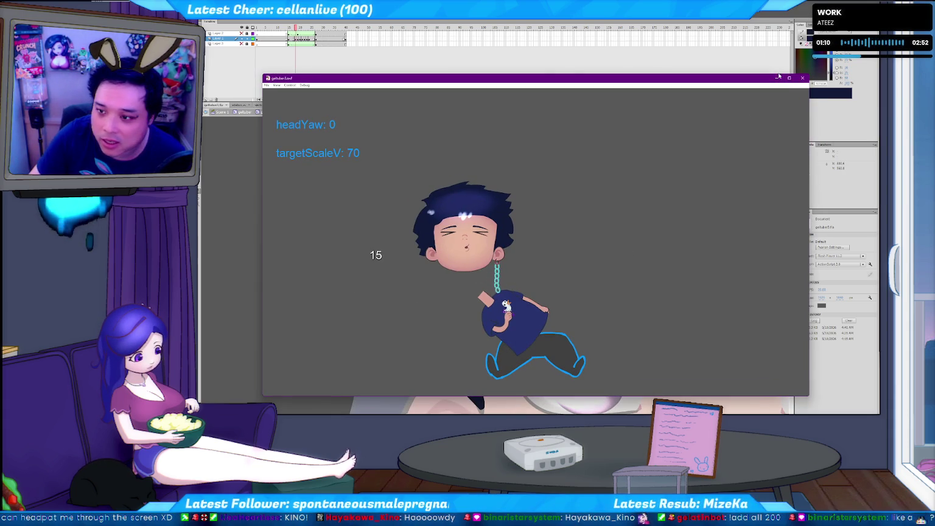
Close the Flash Player test window after watching the avatar's hair animation.
click(803, 79)
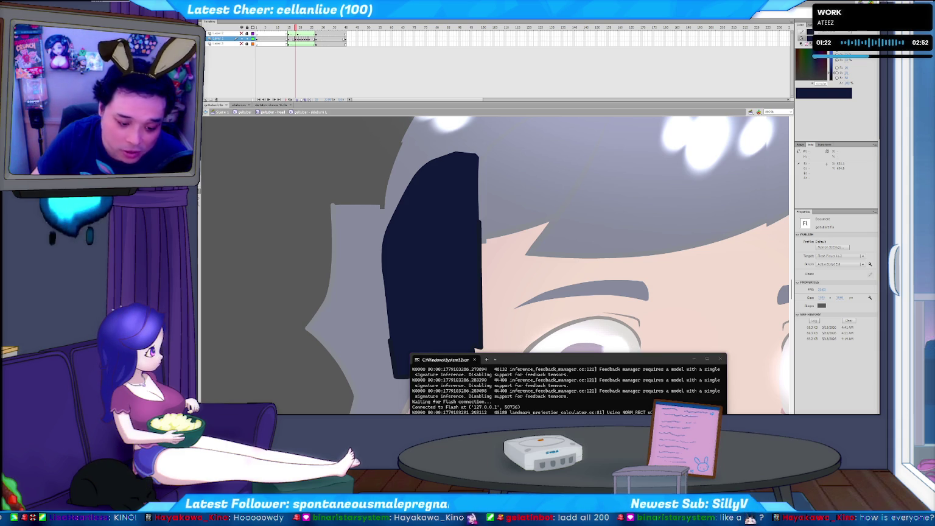
key(alt+Tab)
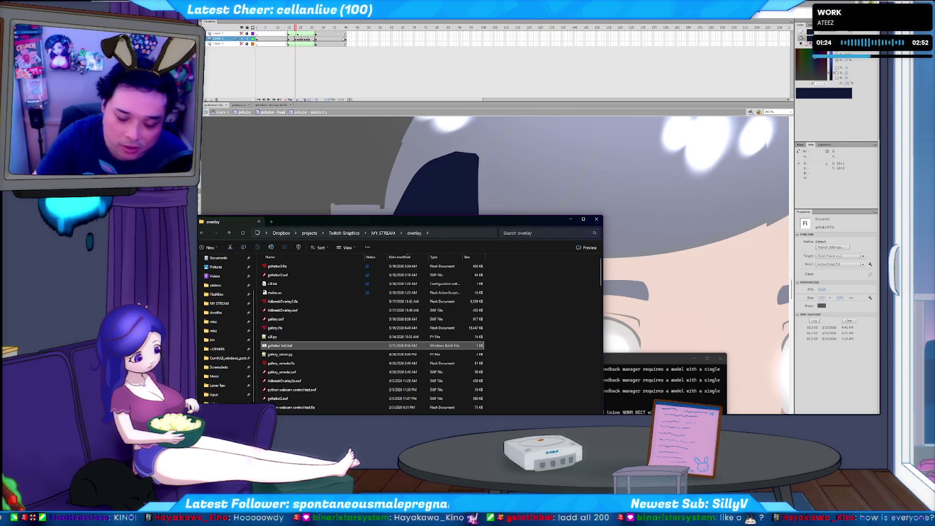
key(Return)
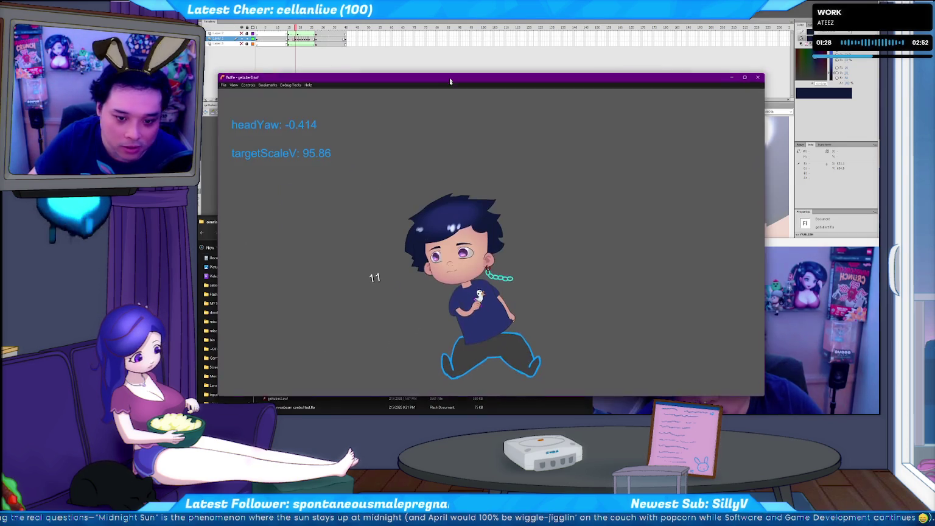
drag(450, 81, 435, 91)
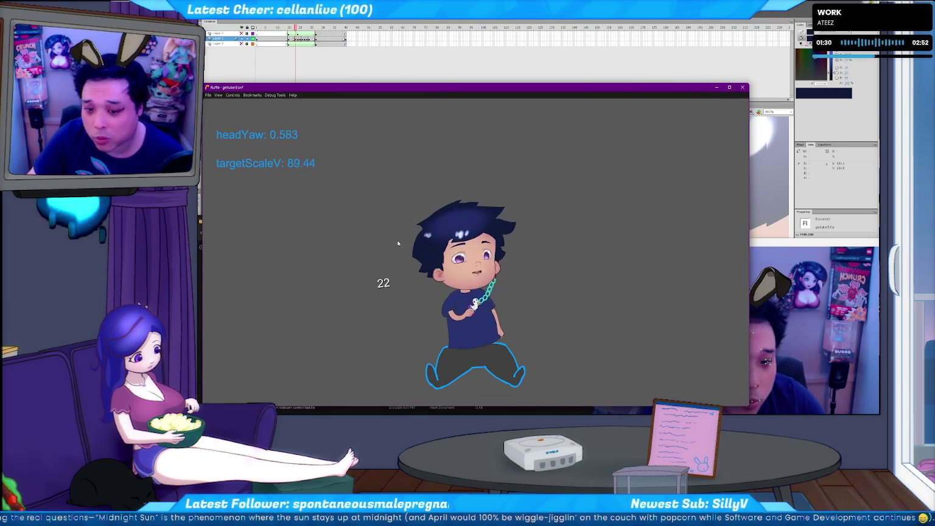
drag(504, 87, 484, 84)
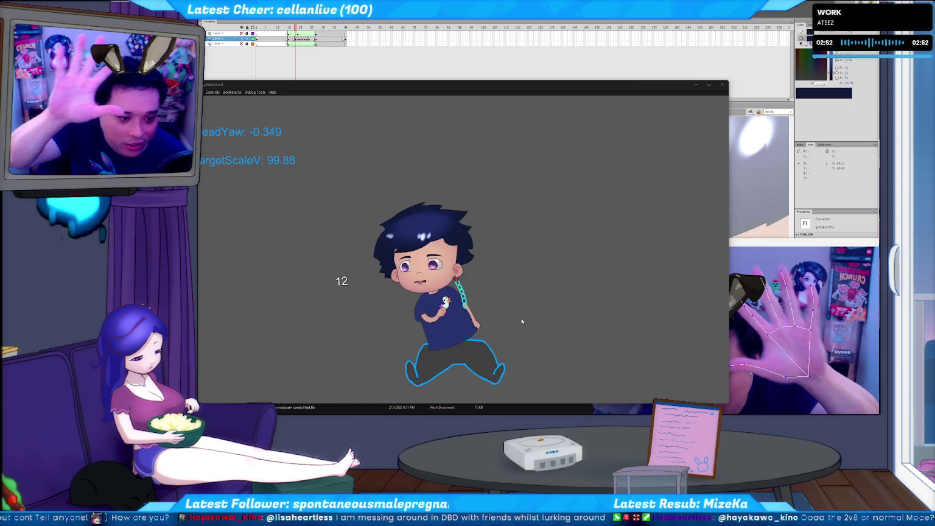
drag(751, 243, 490, 155)
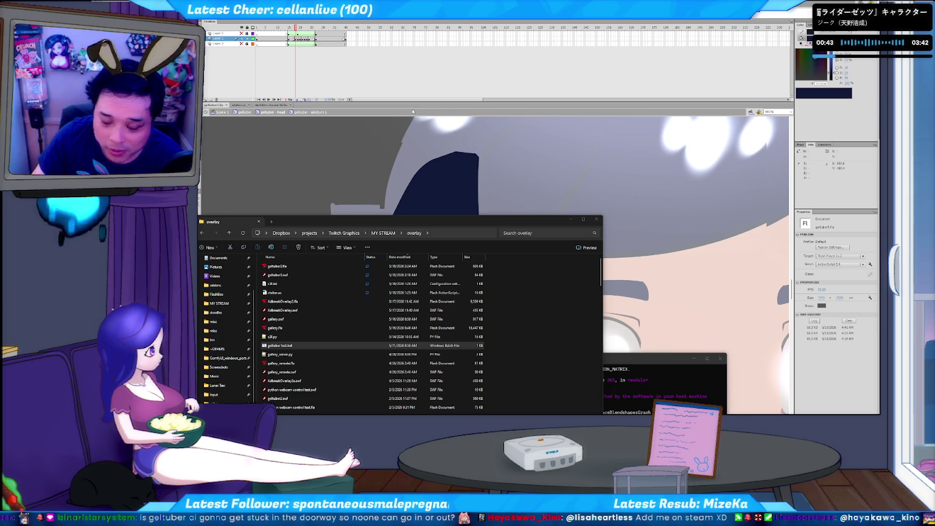
Bring the Flash Professional window with the hair lock document in front of Explorer.
click(463, 183)
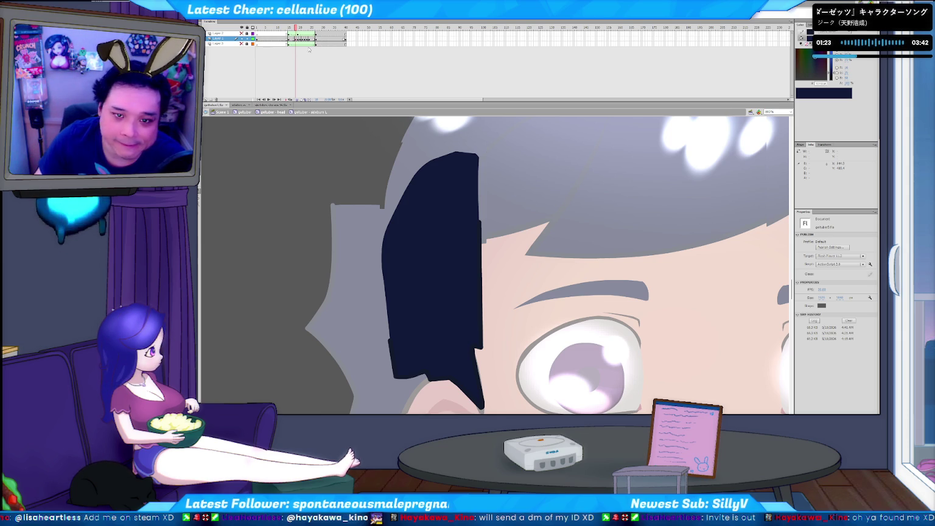
Scrub the playhead through the hair swing, flick between frames, and select the lock on the pointed pose.
click(288, 28)
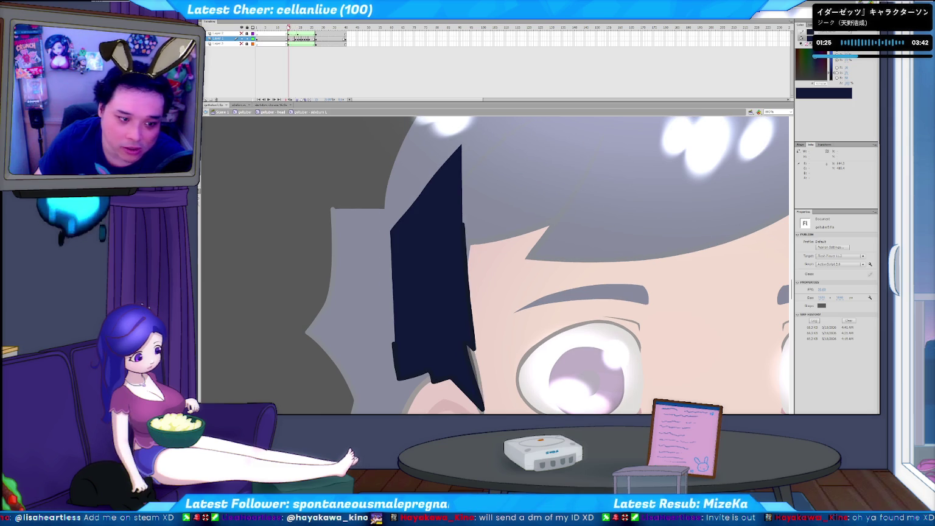
drag(289, 28, 297, 28)
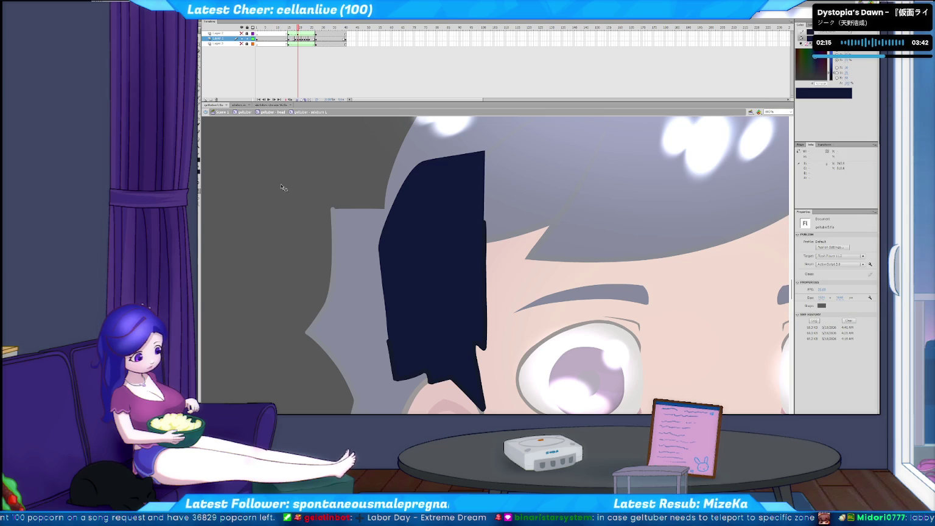
key(comma)
key(comma)
key(comma)
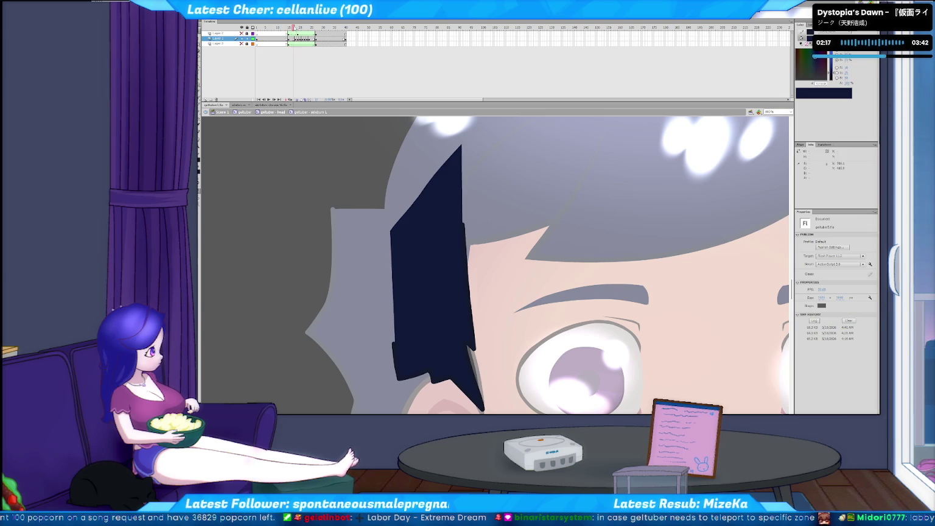
key(period)
key(period)
key(comma)
key(comma)
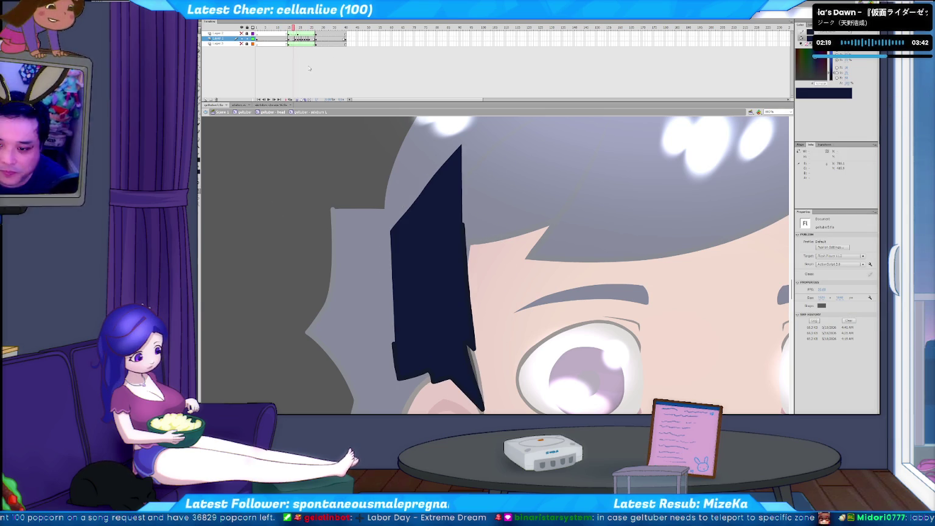
key(period)
key(comma)
key(period)
key(comma)
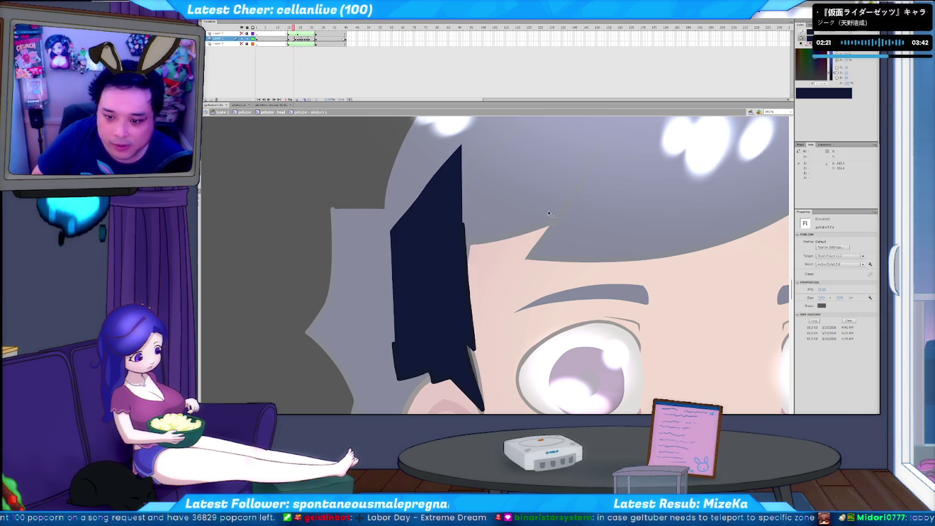
key(period)
key(comma)
key(period)
key(comma)
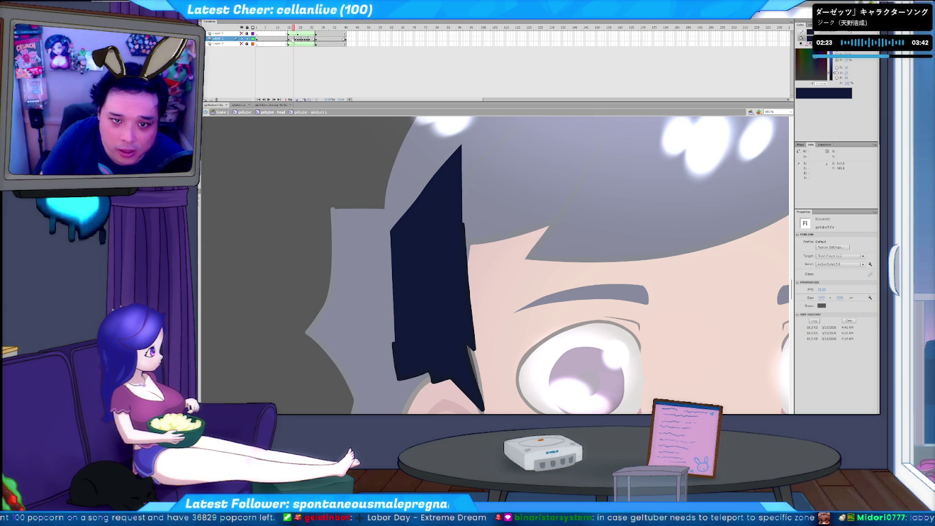
click(294, 39)
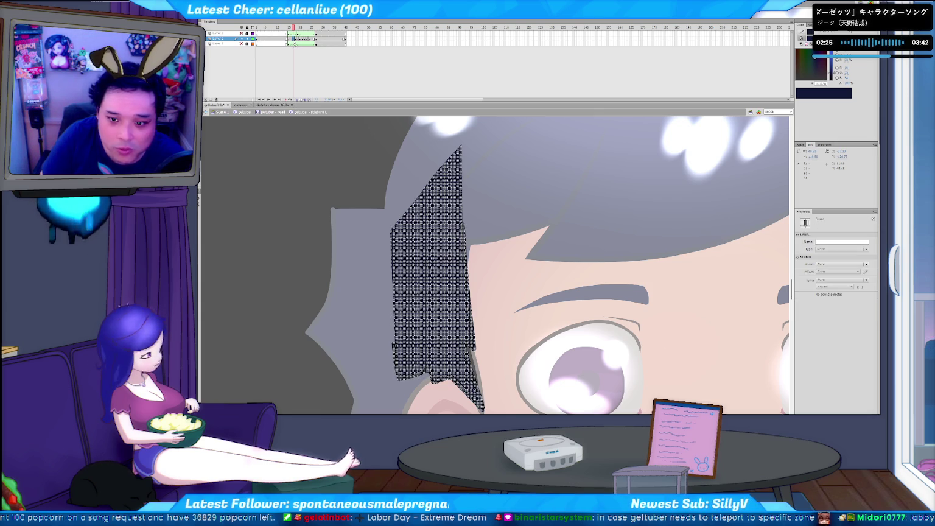
Step between the pointed and rounded poses, selecting the hair lock on each.
key(period)
click(294, 38)
key(period)
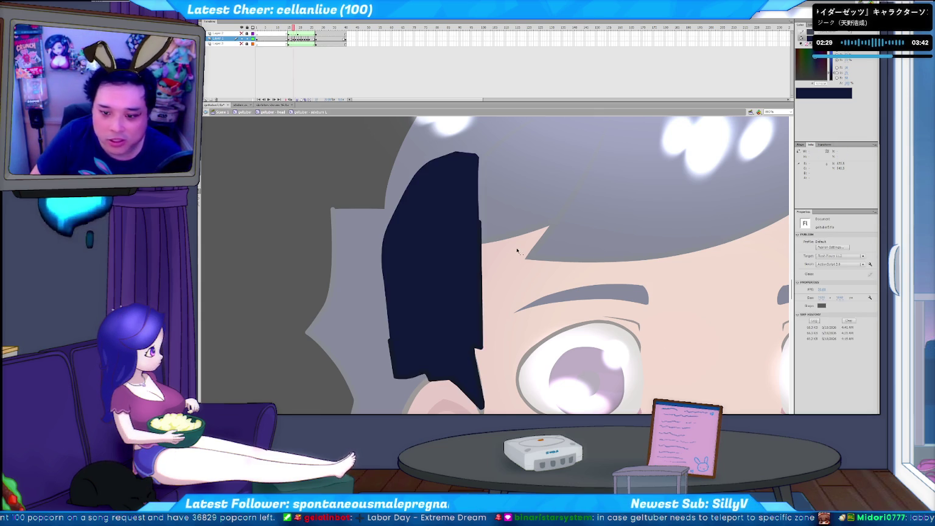
key(comma)
key(period)
key(comma)
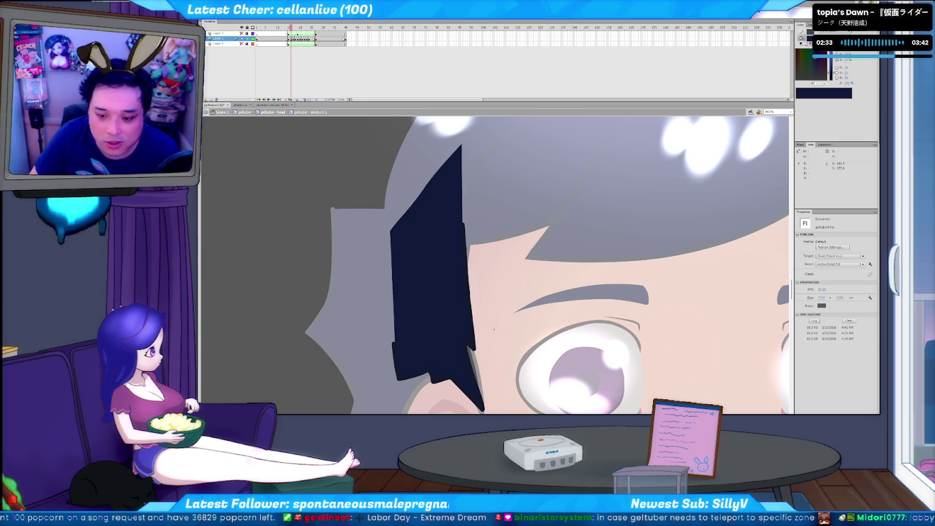
key(period)
click(466, 345)
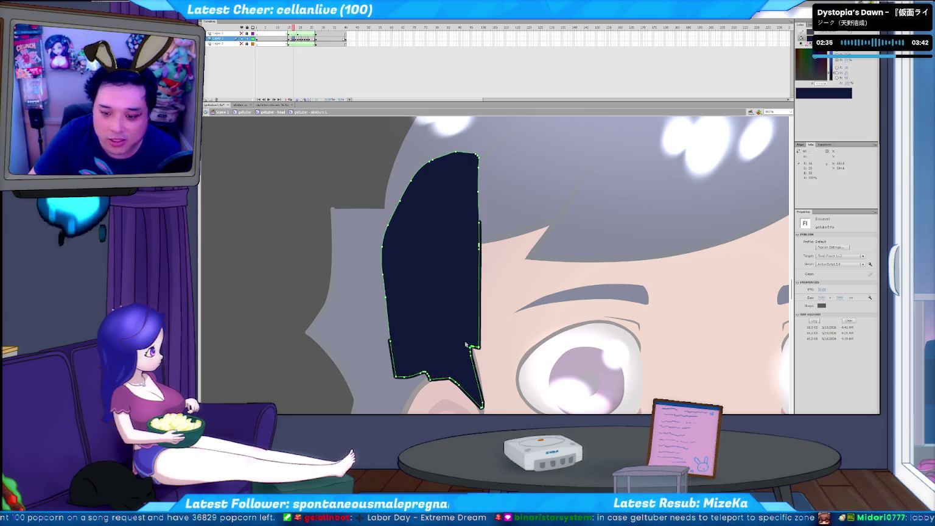
Flick between neighbouring hair frames and inspect the lock's anchor points.
key(period)
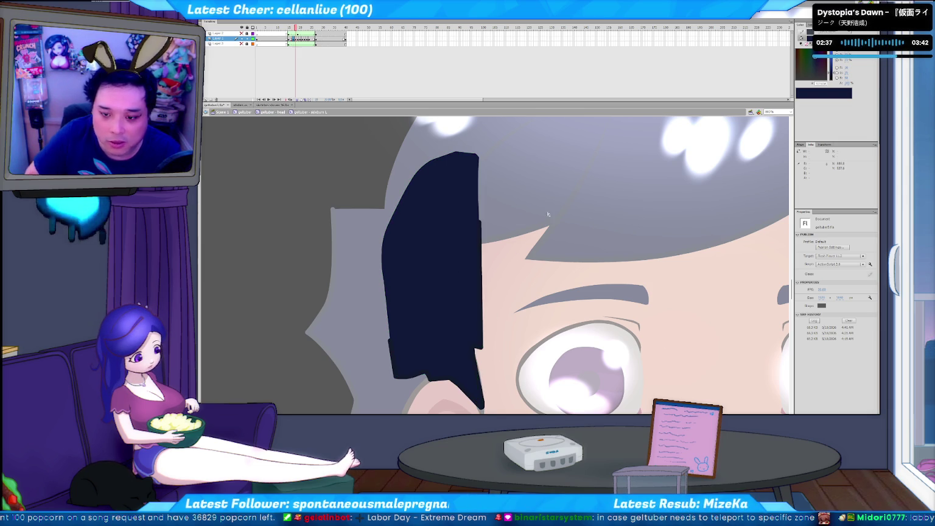
key(comma)
key(comma)
key(period)
key(period)
key(period)
key(period)
key(period)
key(comma)
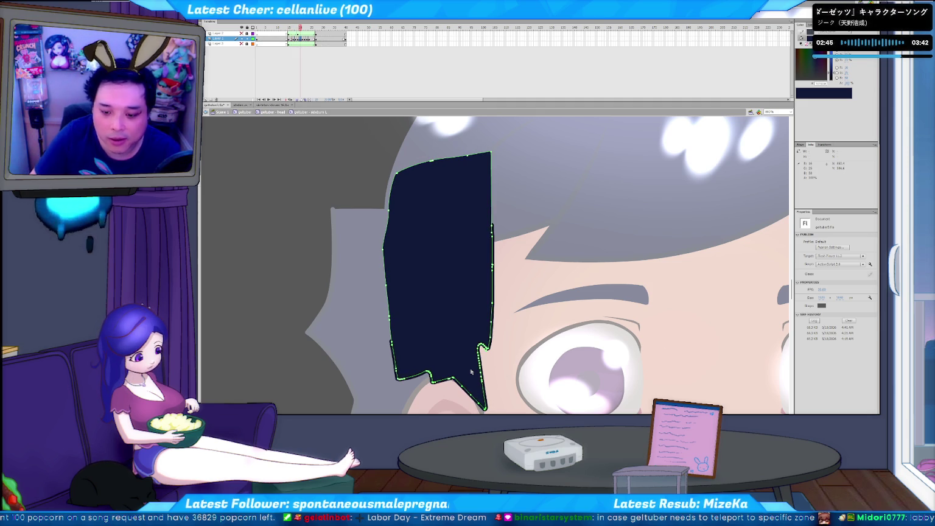
key(comma)
key(period)
key(comma)
click(465, 393)
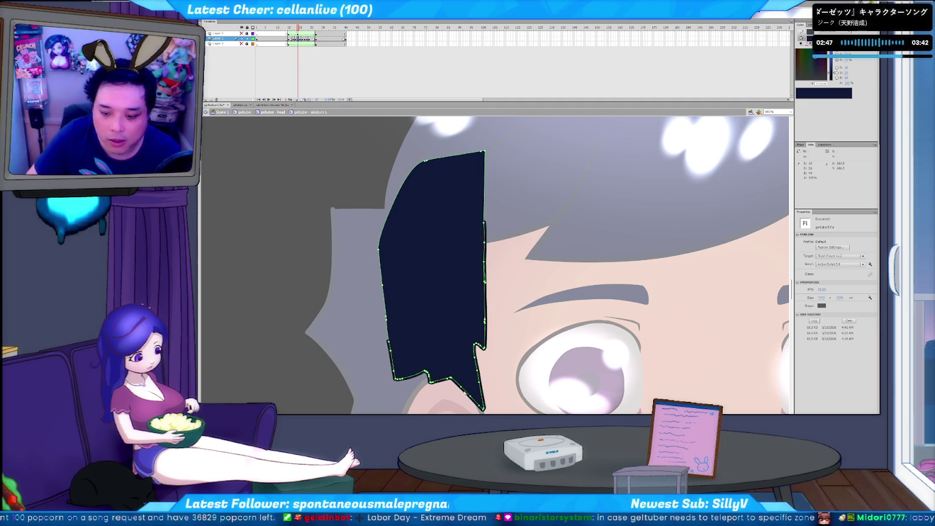
Return to the earlier pose, inspect the lock's outline points, then deselect it.
key(comma)
key(period)
key(comma)
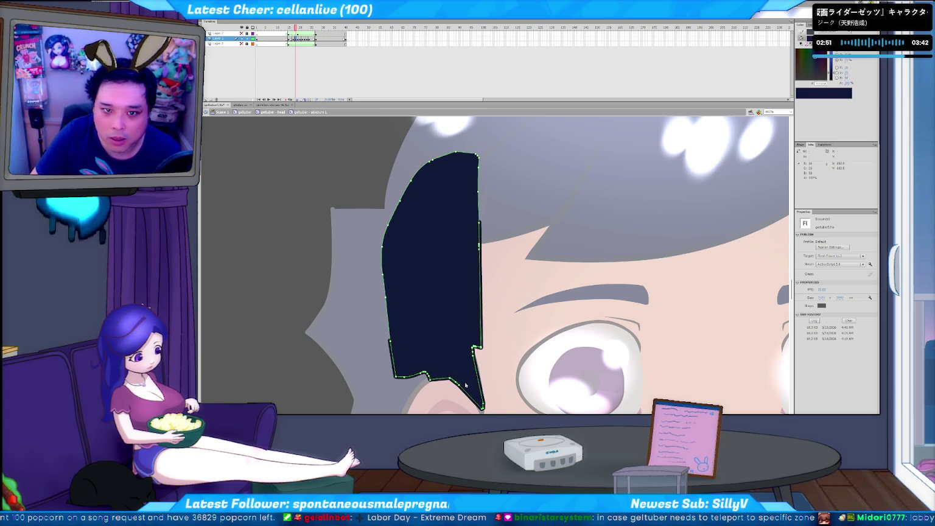
key(period)
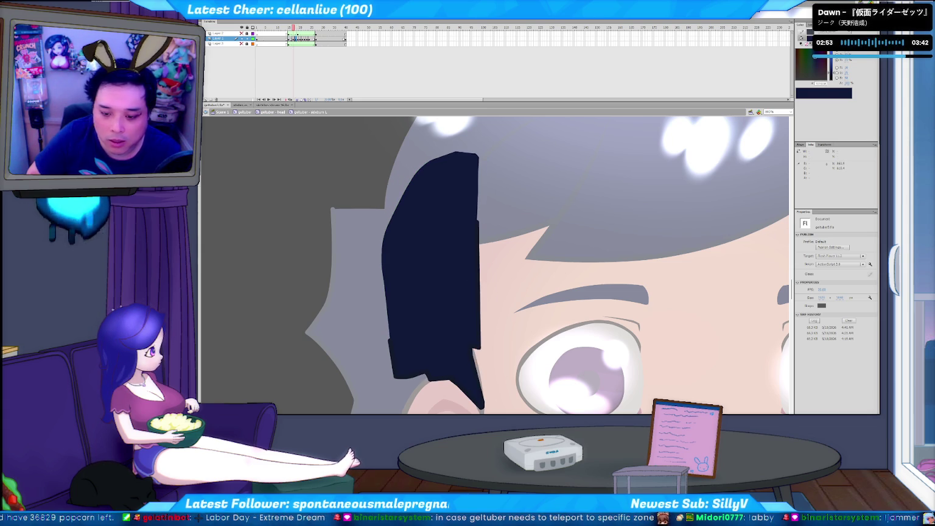
key(comma)
key(comma)
click(473, 385)
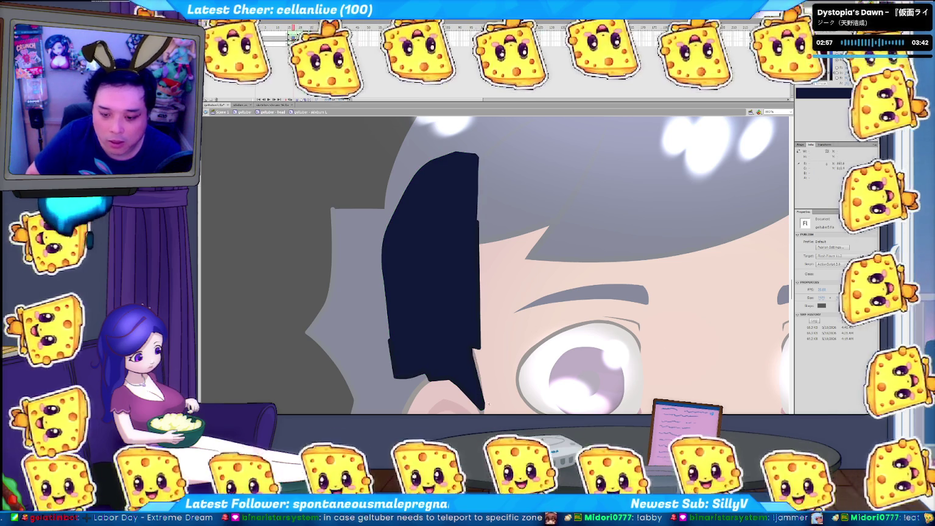
click(481, 403)
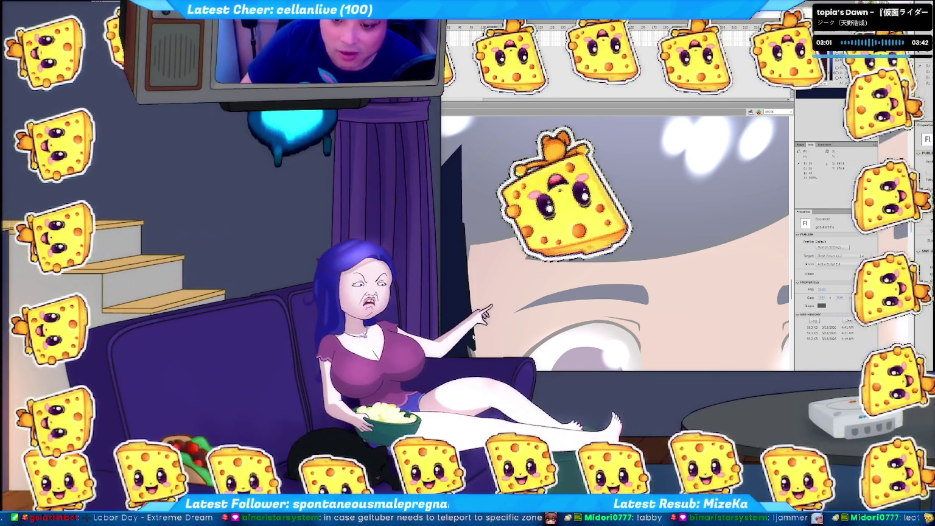
click(476, 348)
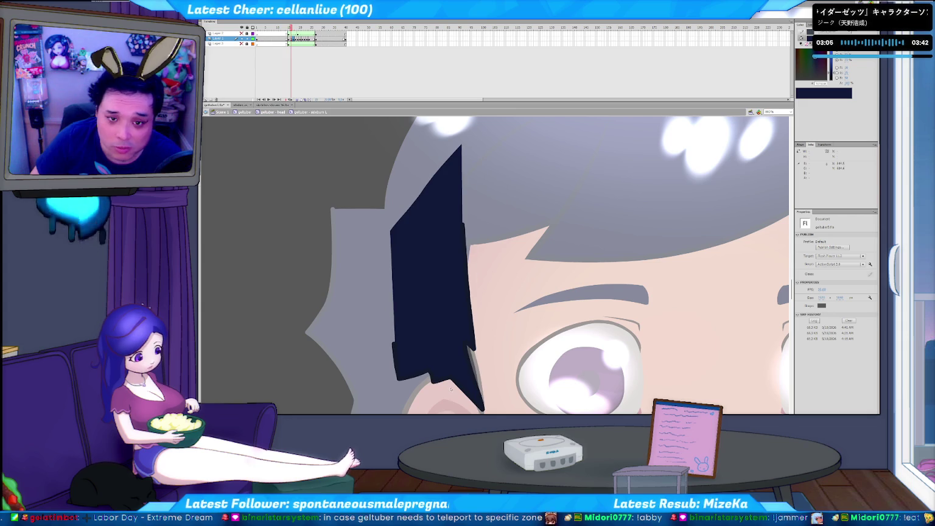
Toggle back and forth between swing frames to compare poses, then select the lock on the previous frame.
key(period)
key(comma)
key(comma)
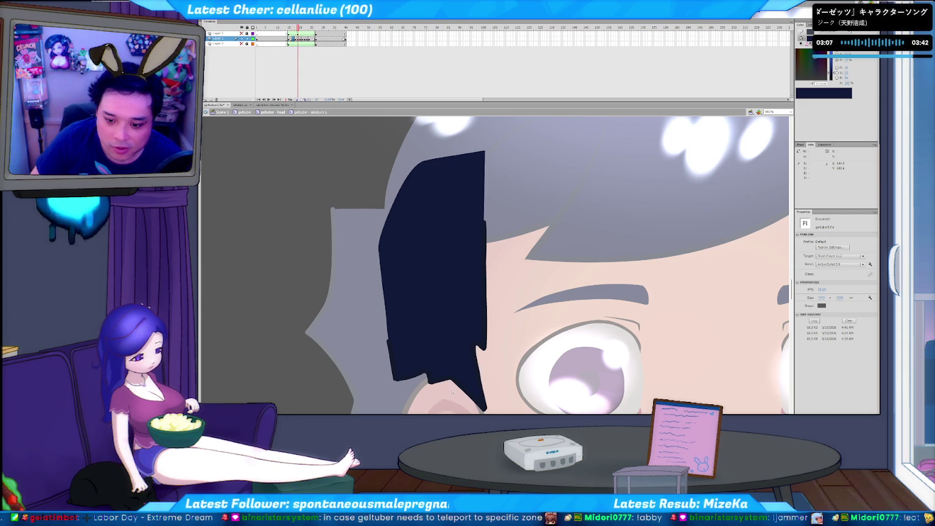
key(period)
key(period)
key(period)
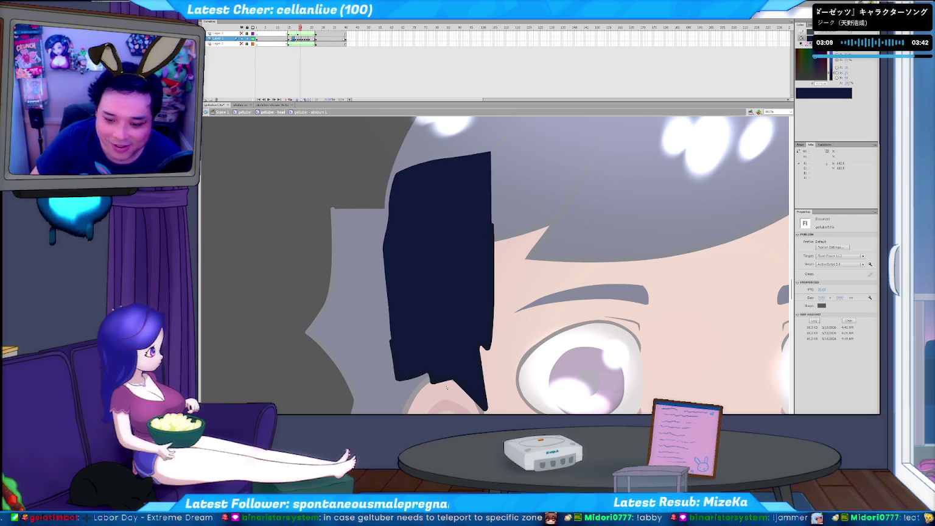
key(comma)
key(period)
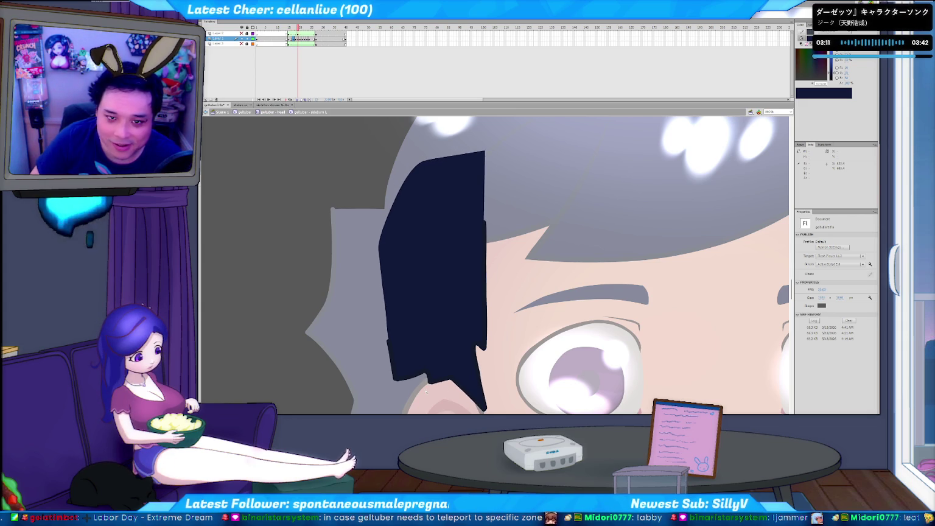
key(comma)
key(comma)
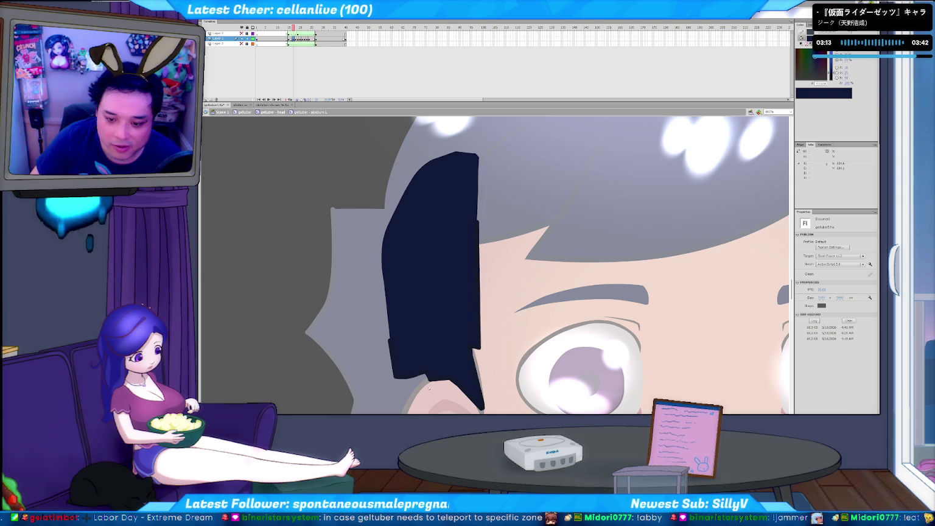
key(period)
key(period)
key(period)
key(comma)
key(period)
key(comma)
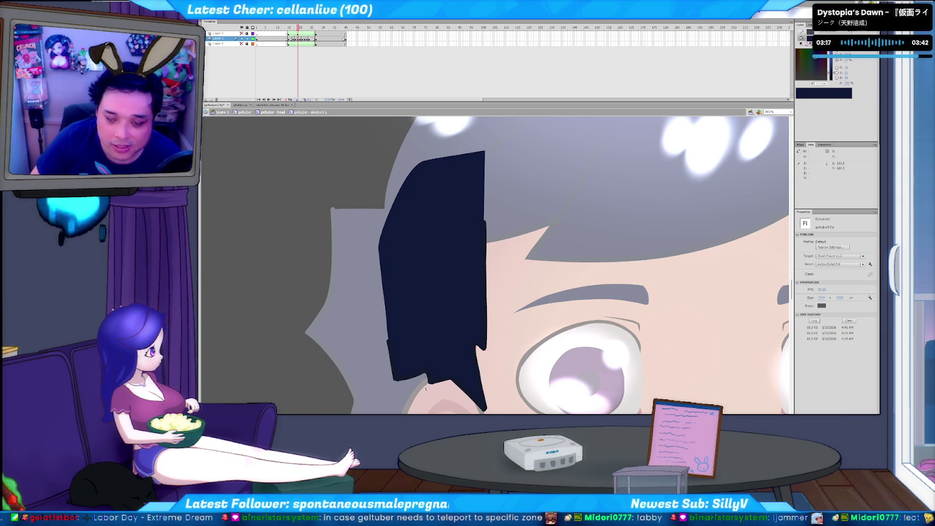
key(period)
key(comma)
key(period)
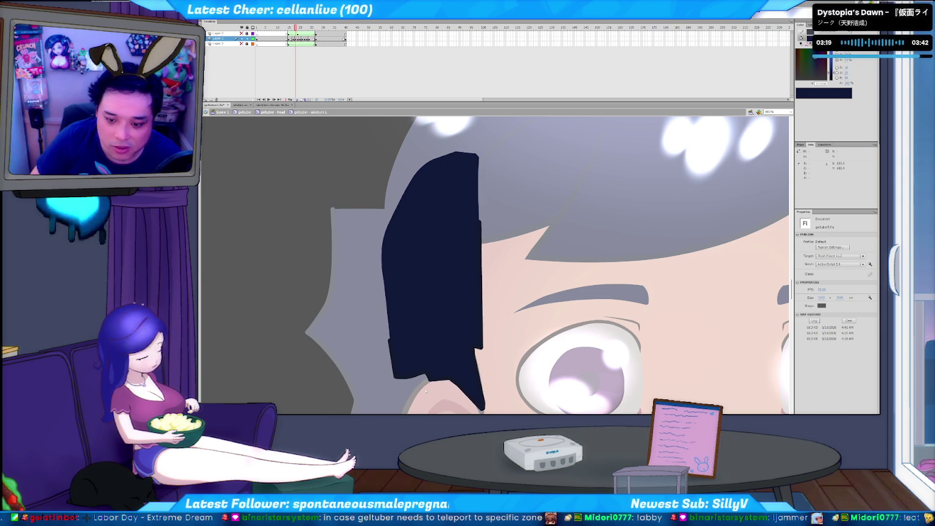
key(comma)
key(comma)
click(424, 371)
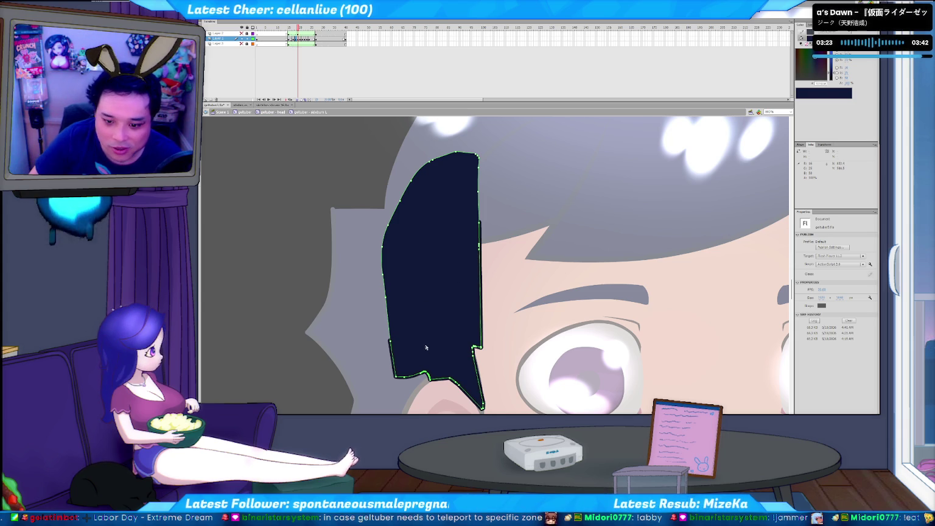
key(period)
key(comma)
key(comma)
click(438, 367)
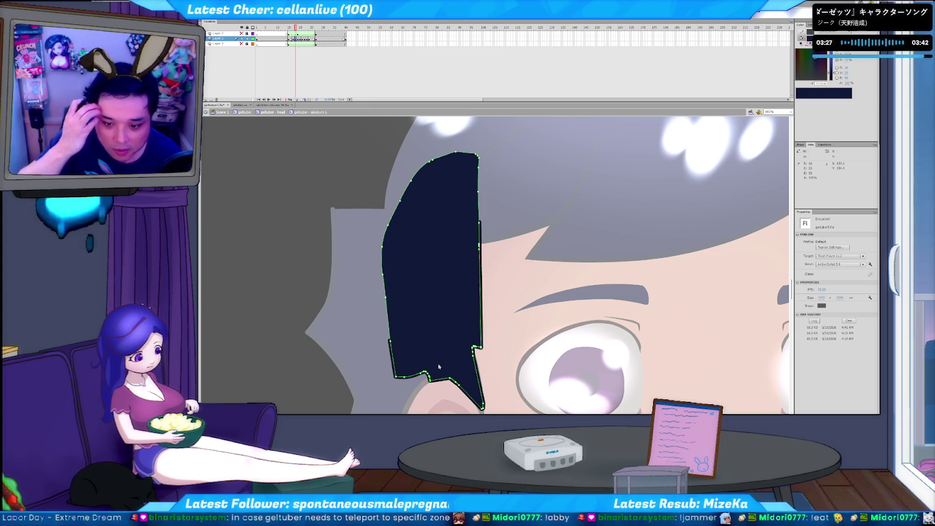
key(period)
key(comma)
key(period)
key(comma)
key(period)
key(comma)
click(430, 377)
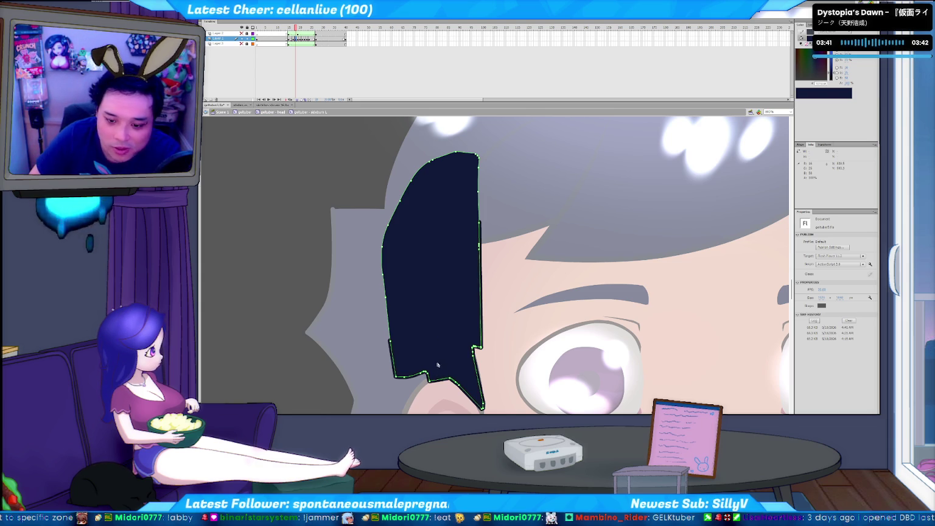
click(418, 397)
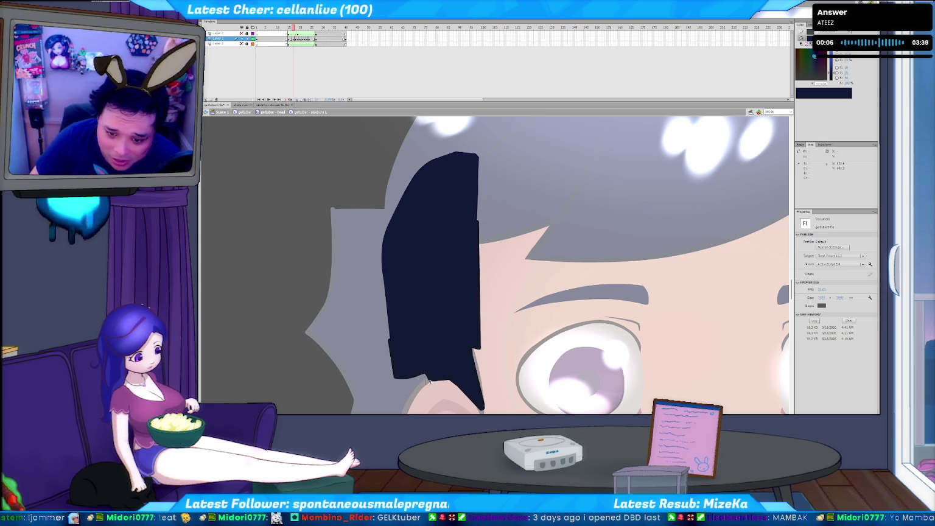
click(444, 373)
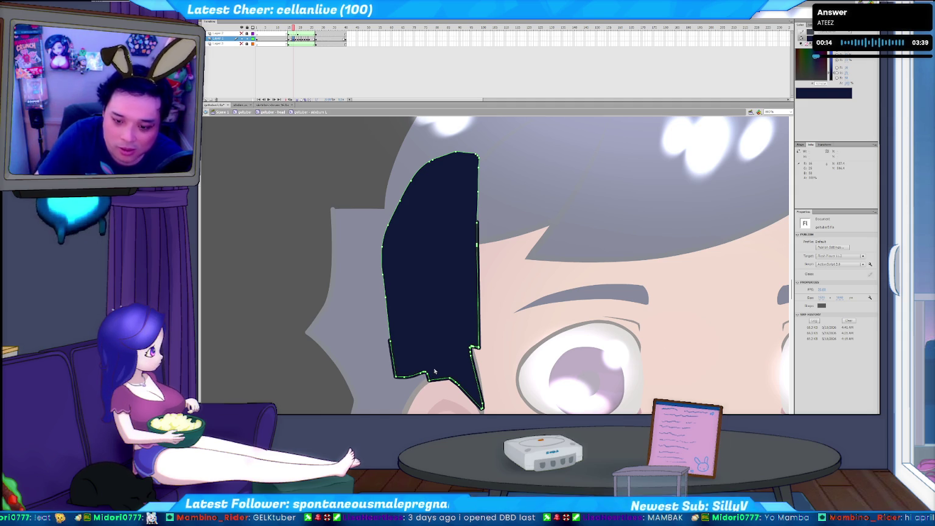
key(Escape)
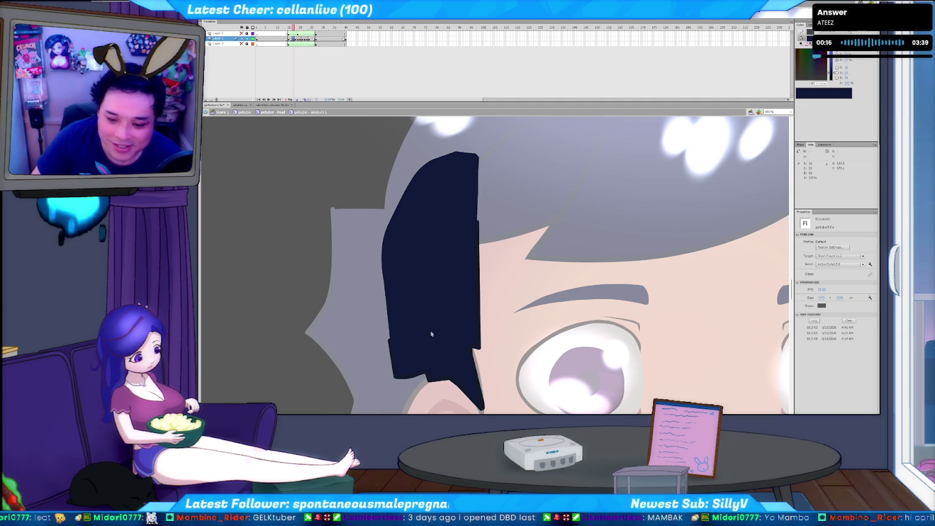
key(comma)
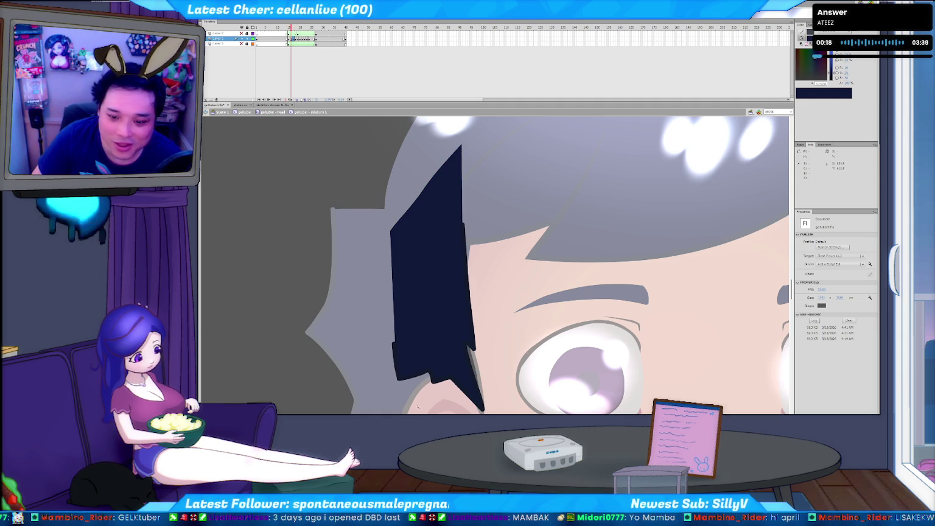
key(period)
click(417, 379)
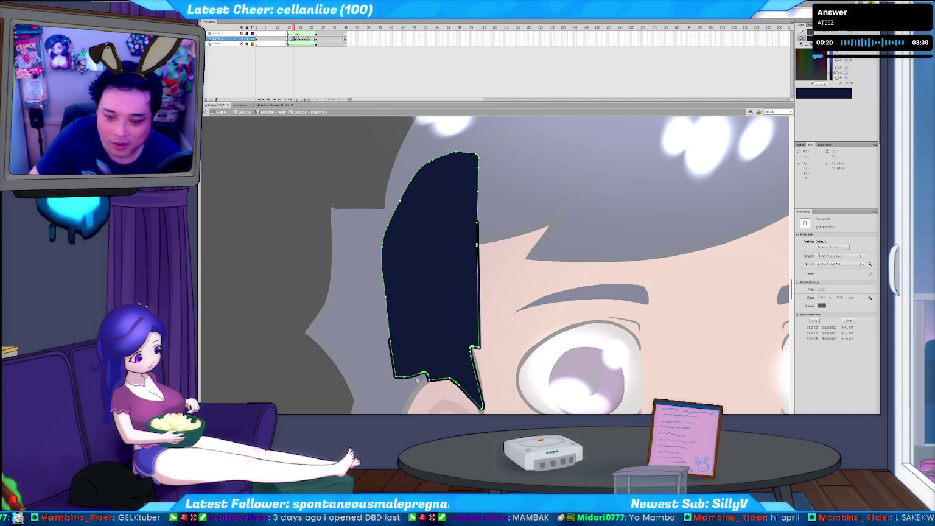
key(comma)
key(period)
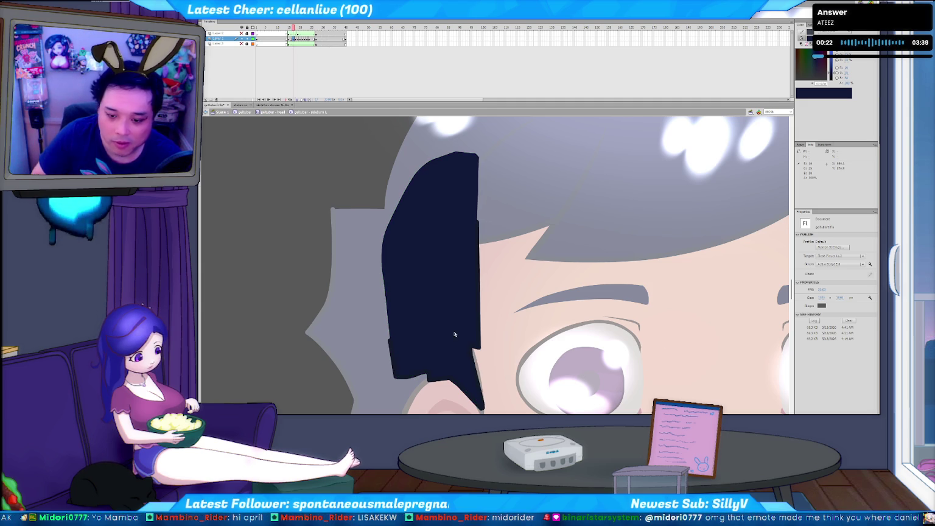
key(comma)
key(period)
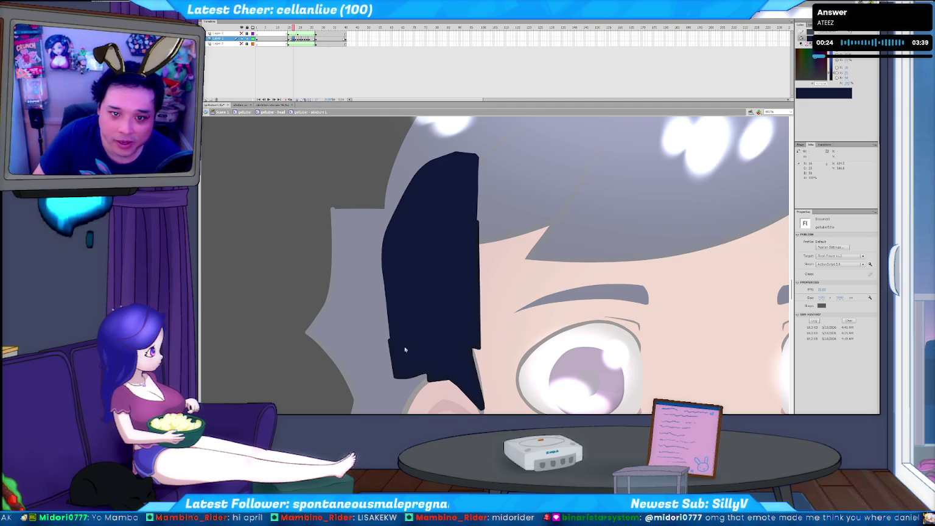
key(comma)
key(period)
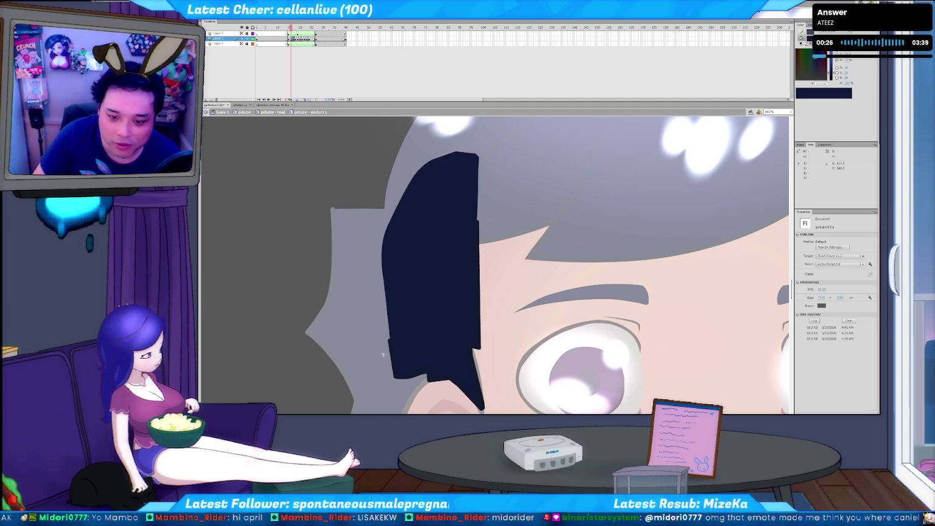
key(comma)
click(410, 332)
key(period)
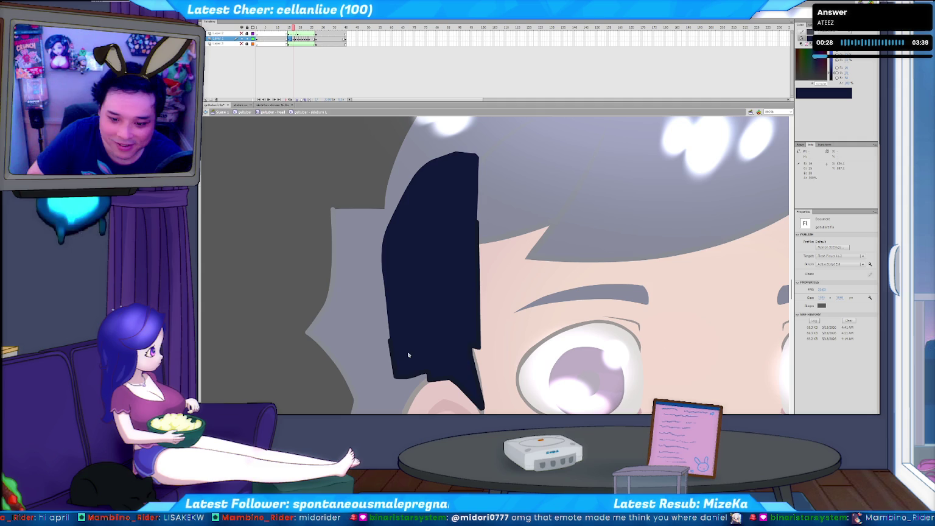
key(period)
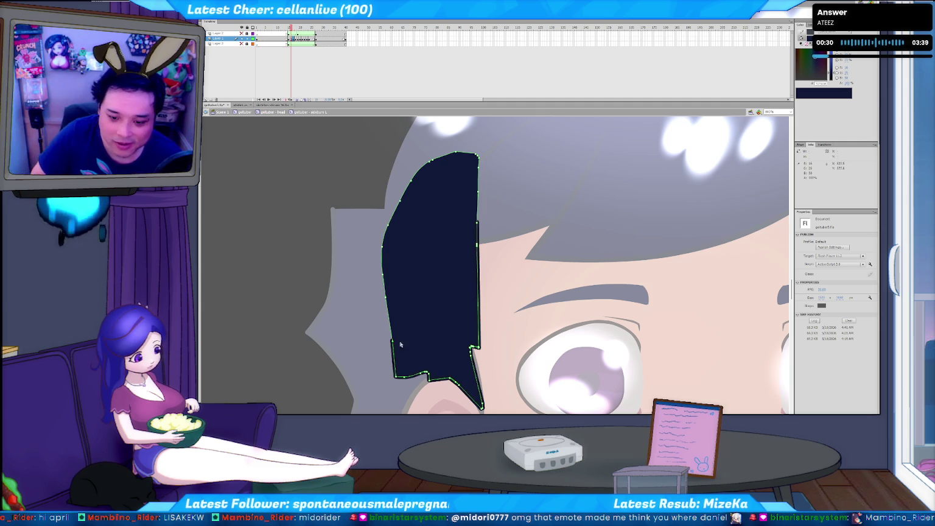
key(comma)
click(409, 350)
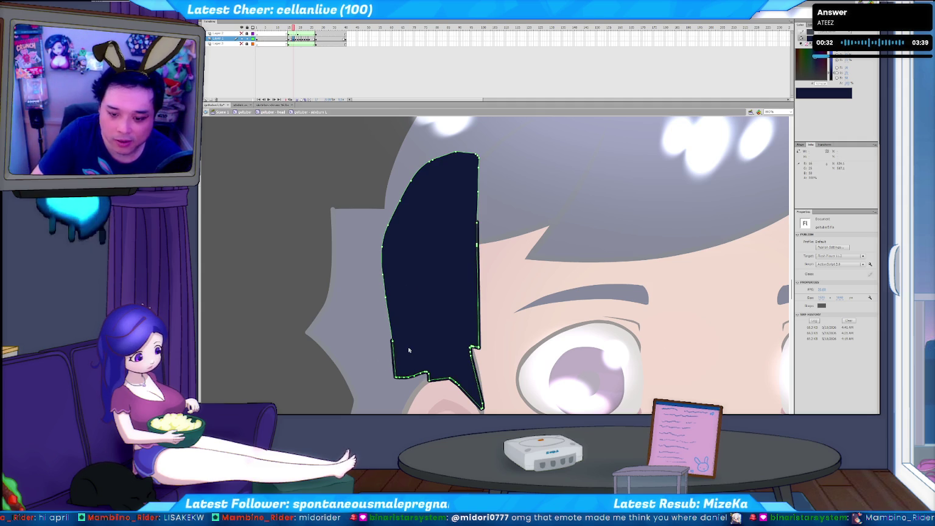
key(period)
key(comma)
key(period)
click(445, 279)
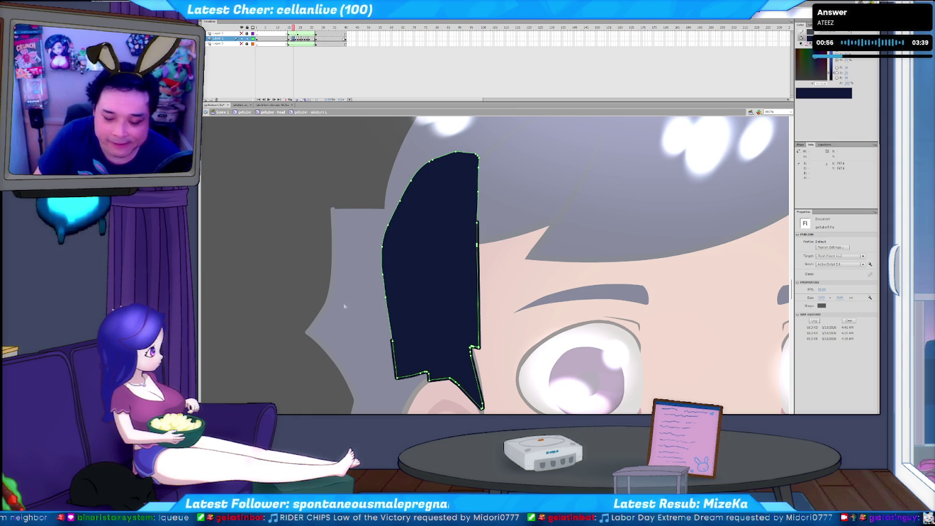
Deselect the hair lock and step between the pointed, rounded and slanted-top frames.
click(346, 332)
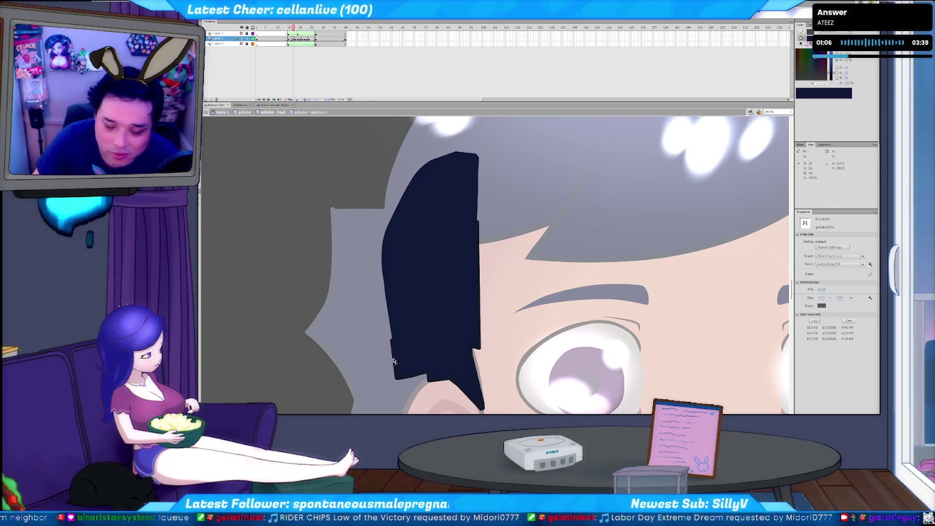
key(comma)
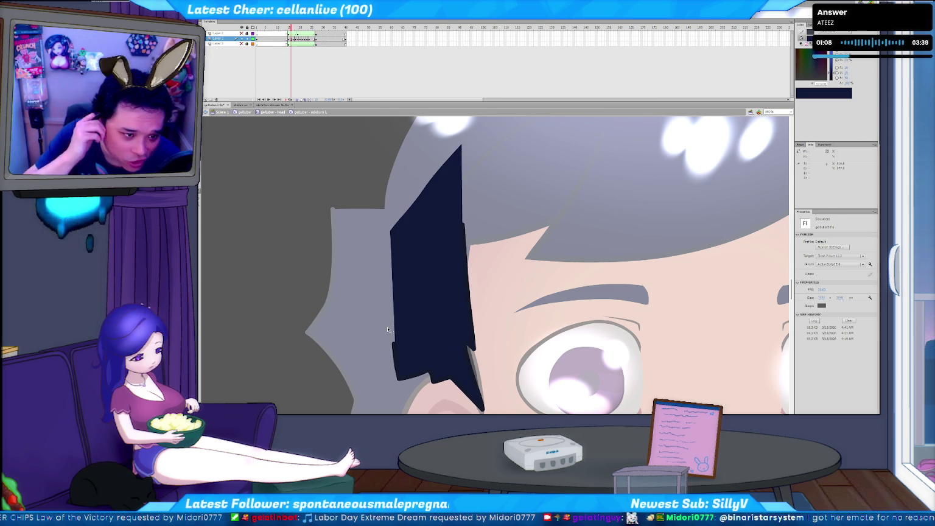
key(period)
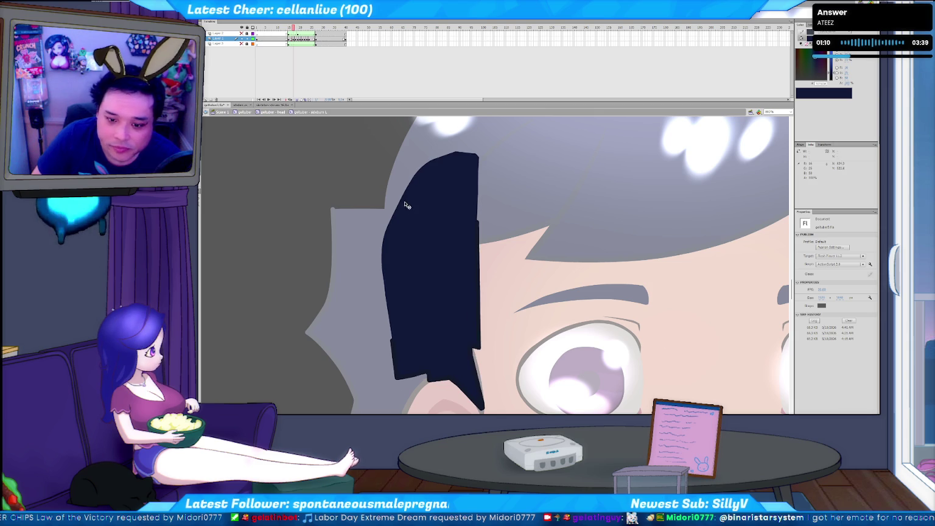
key(comma)
key(period)
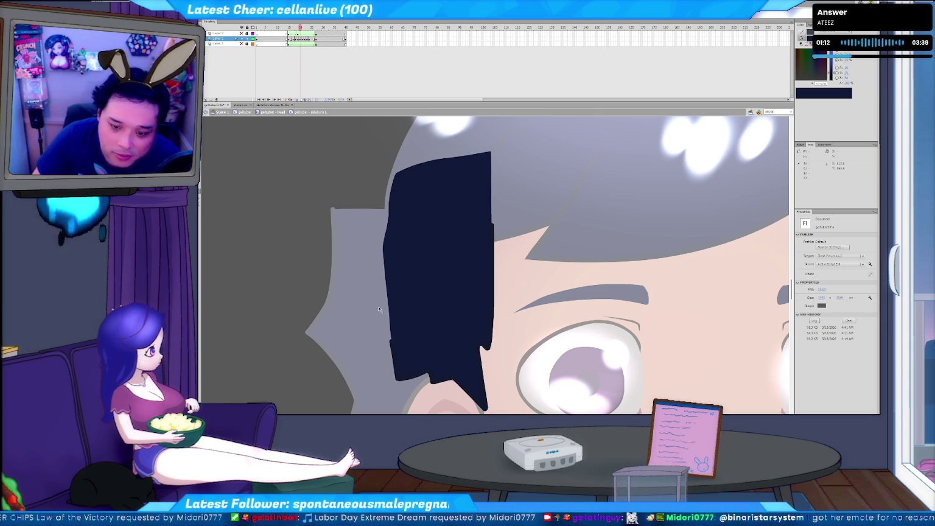
key(period)
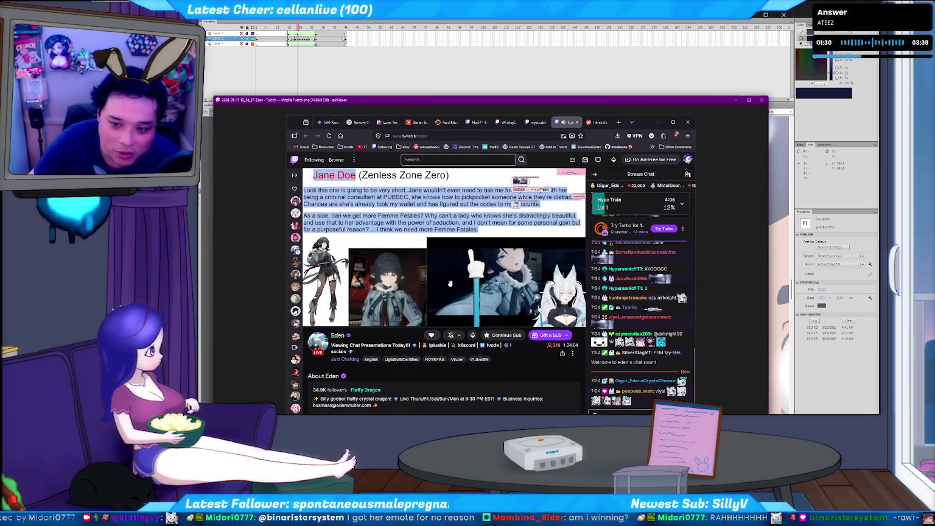
Zoom around the Zenless Zone Zero screenshot, then advance to the Honorable Mentions slide screenshot.
scroll(450, 283, up, 2)
scroll(478, 292, up, 2)
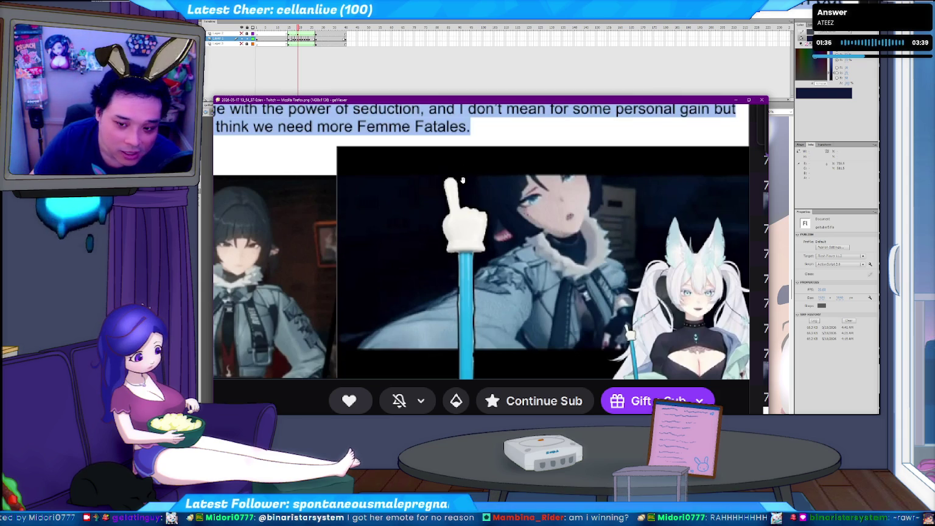
scroll(471, 236, down, 5)
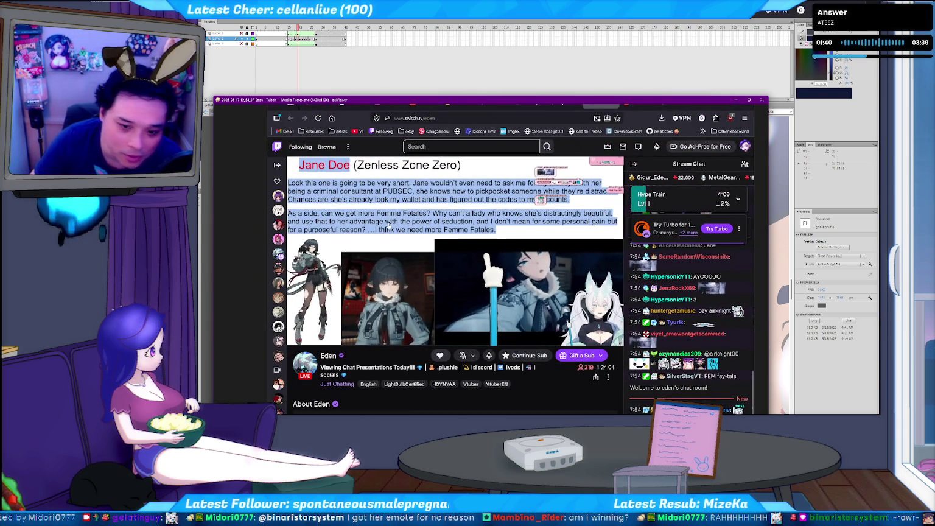
scroll(346, 259, up, 1)
scroll(445, 258, up, 1)
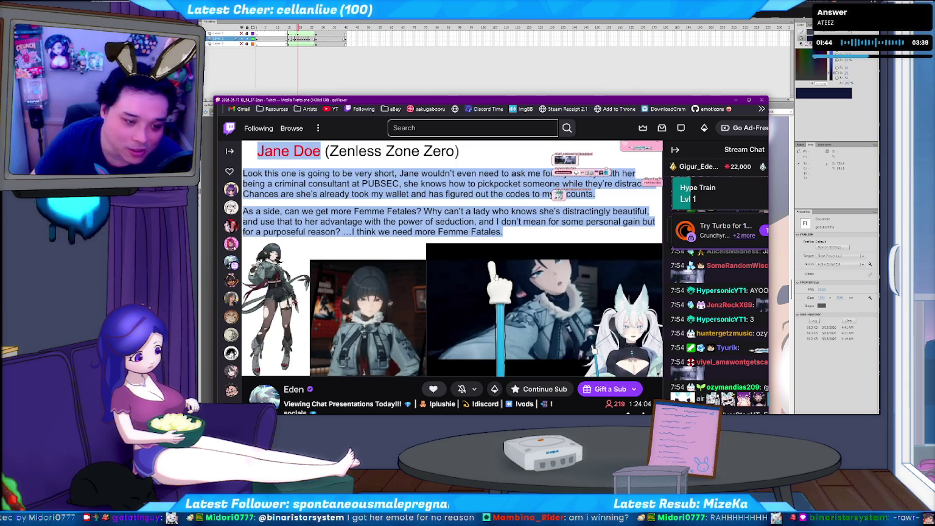
scroll(508, 293, up, 1)
scroll(546, 290, up, 1)
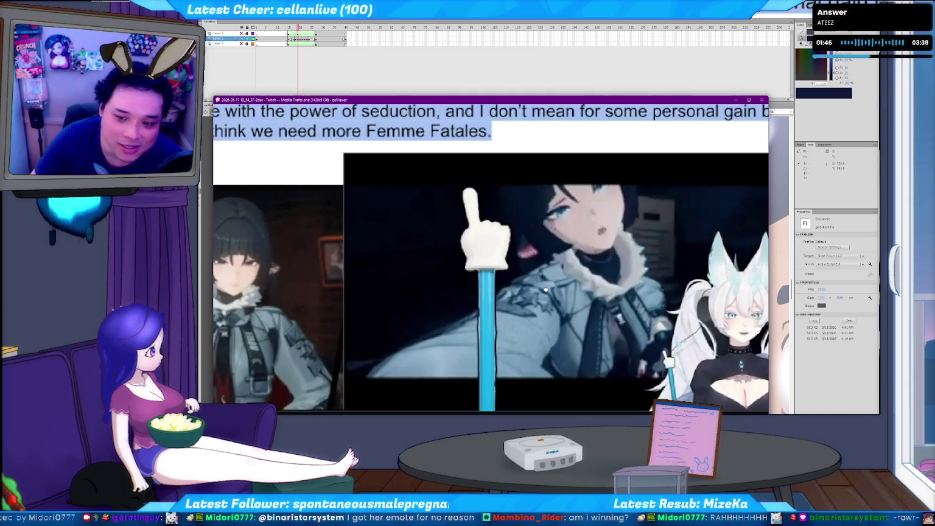
scroll(536, 298, down, 2)
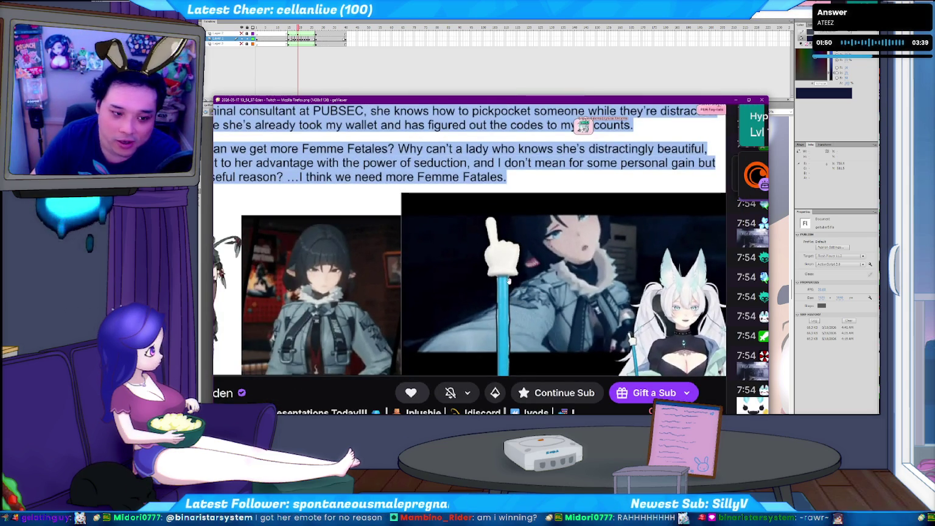
key(Right)
key(Right)
key(Right)
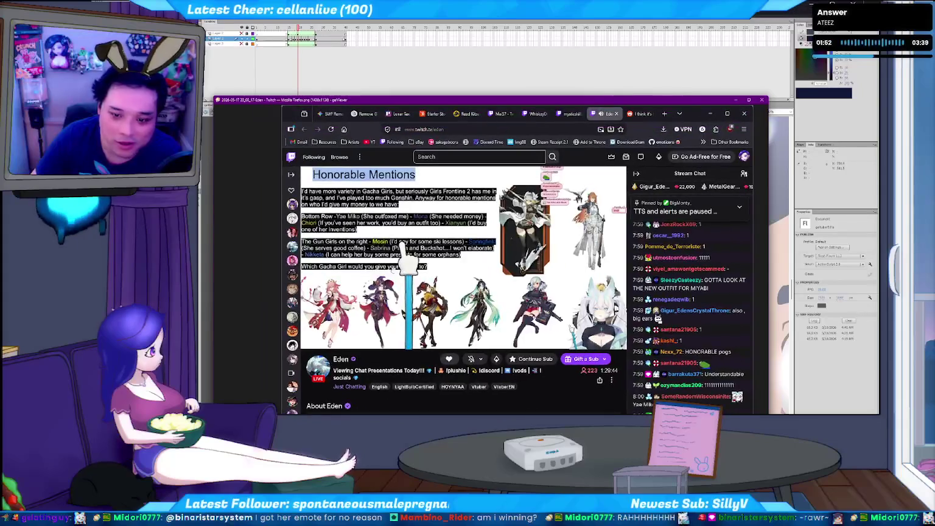
key(Right)
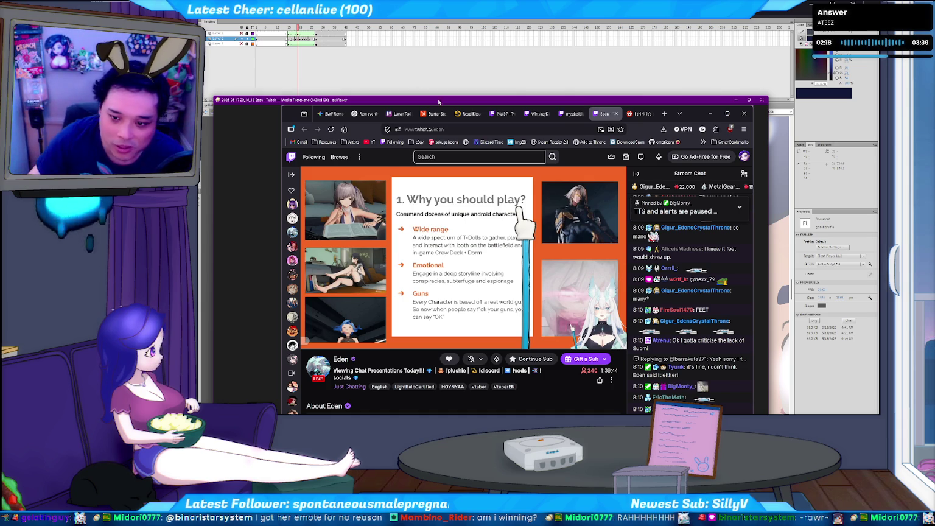
Zoom in and out on the 'Why you should play?' slide, then close the image viewer with Escape.
scroll(524, 183, up, 3)
scroll(523, 183, up, 1)
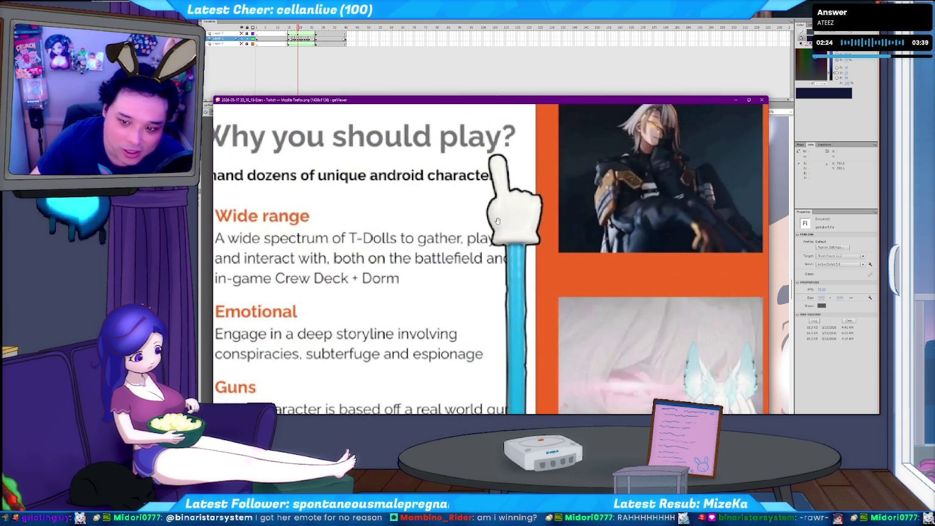
scroll(506, 274, down, 1)
scroll(514, 293, down, 1)
scroll(518, 304, down, 1)
scroll(518, 304, up, 1)
scroll(519, 262, up, 1)
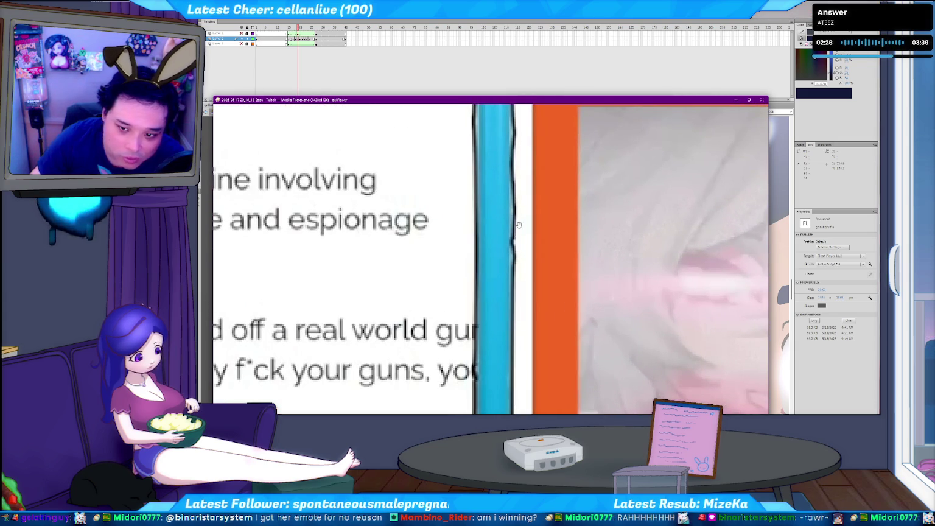
scroll(517, 226, up, 1)
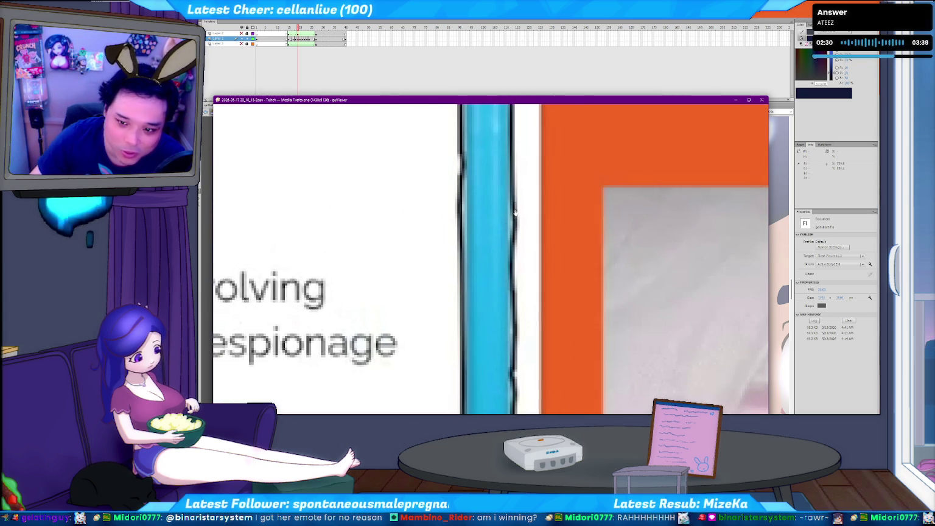
scroll(512, 303, up, 2)
scroll(514, 299, down, 1)
scroll(515, 299, down, 1)
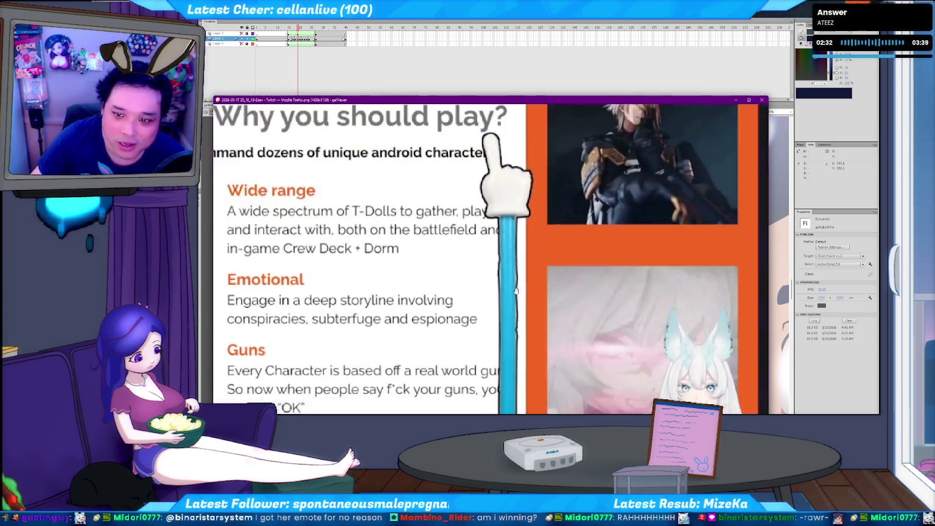
scroll(514, 299, down, 1)
scroll(530, 219, down, 1)
scroll(530, 219, down, 1)
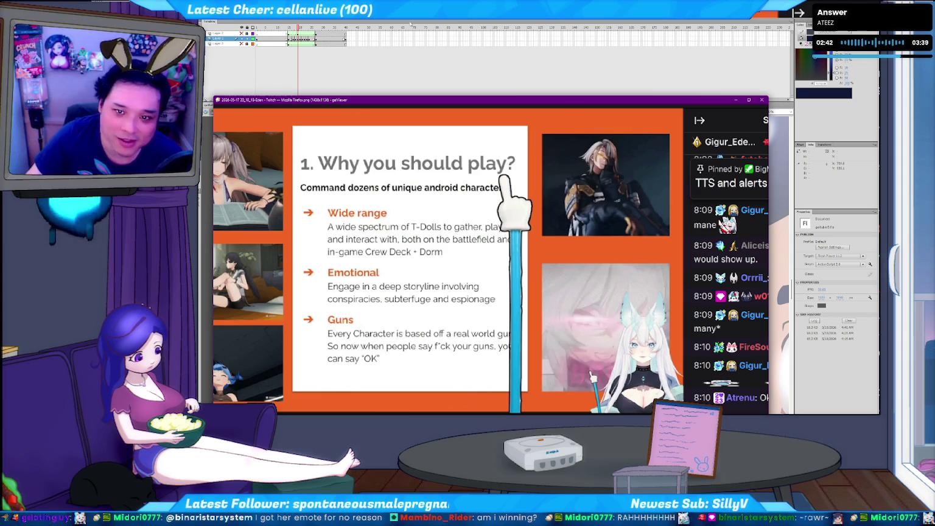
key(Escape)
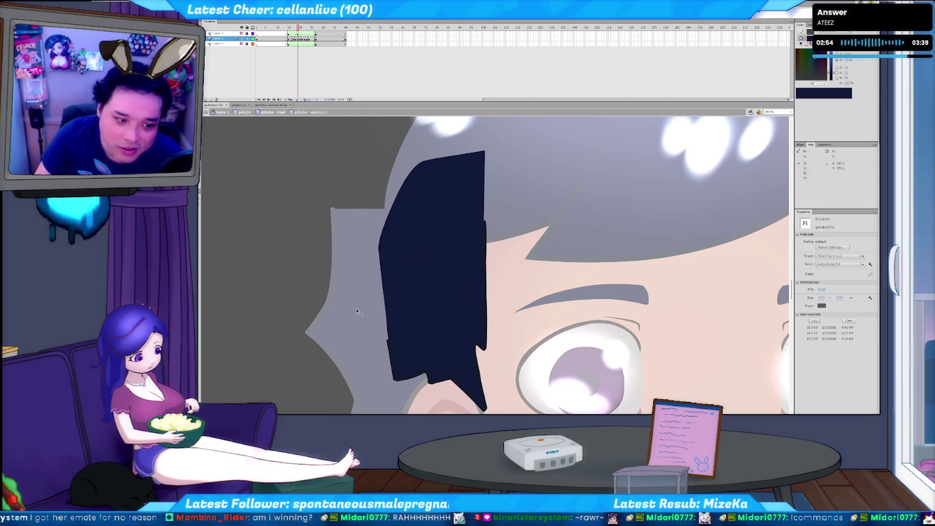
Step back and forth through the hair frames and select the navy lock shape.
key(period)
key(period)
key(period)
key(period)
key(period)
key(comma)
key(comma)
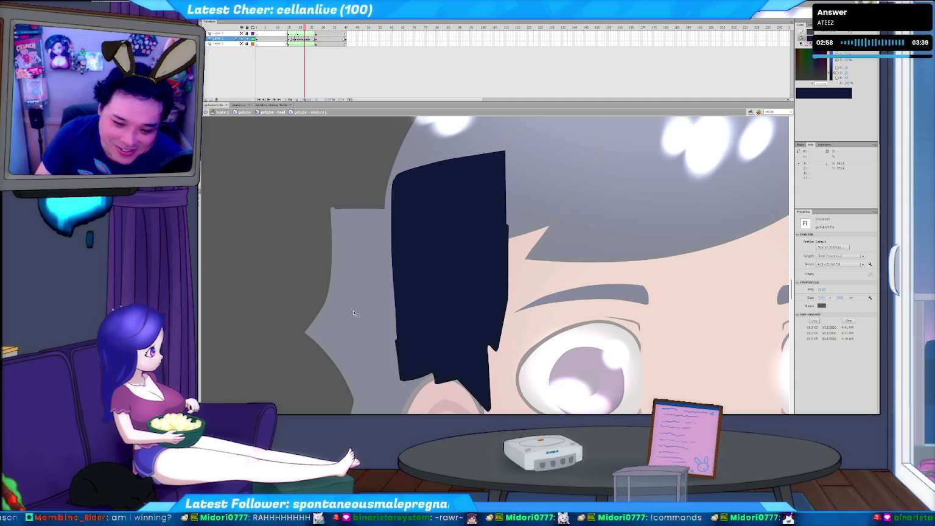
key(comma)
key(comma)
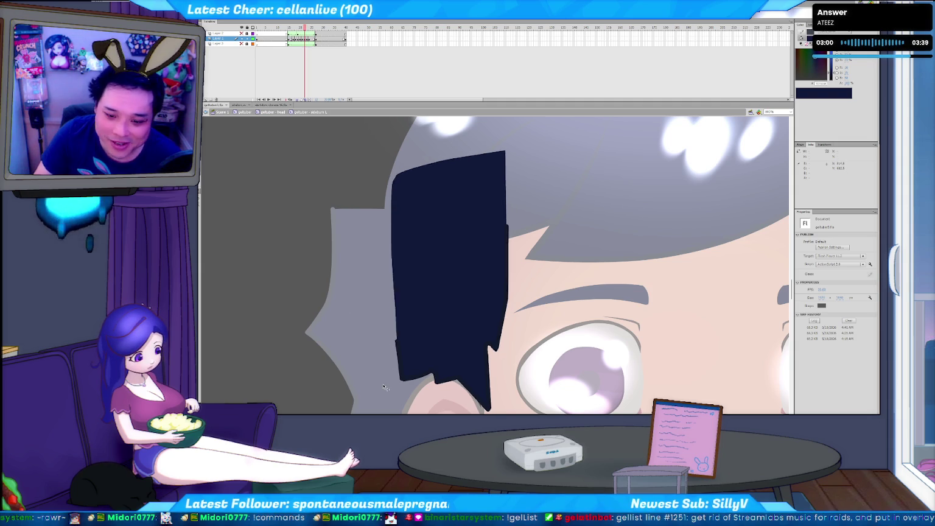
key(comma)
key(comma)
key(period)
key(period)
key(period)
key(period)
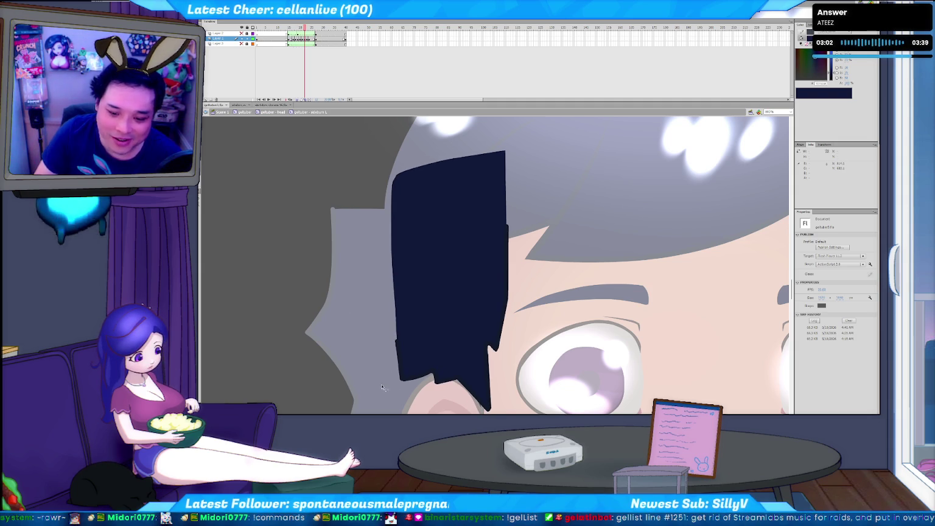
click(411, 294)
Step back two frames, select that frame's lock, then flip through neighbouring frames.
key(comma)
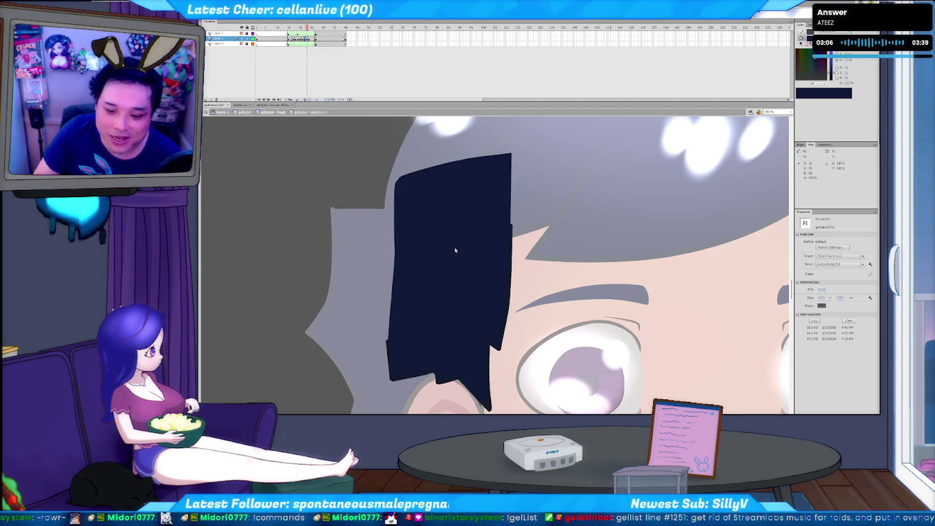
key(comma)
click(413, 281)
key(period)
key(comma)
key(comma)
key(comma)
key(comma)
key(comma)
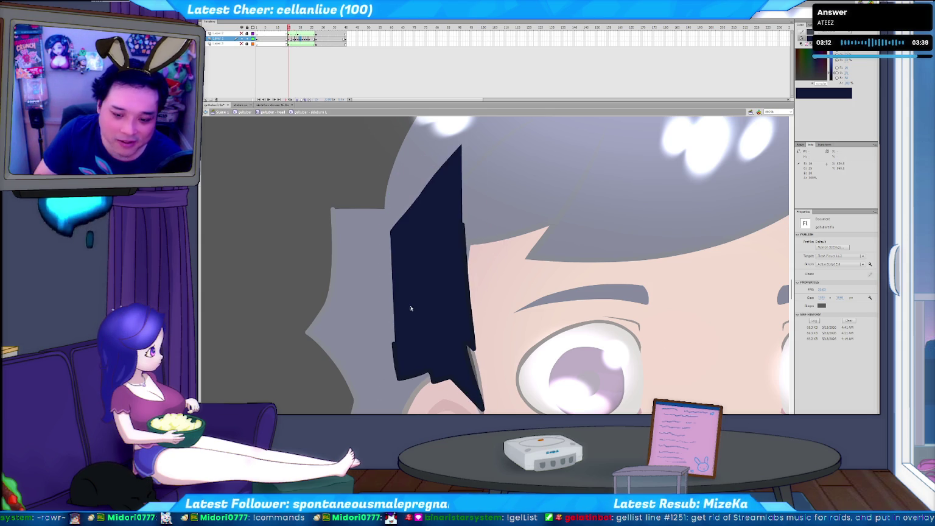
key(comma)
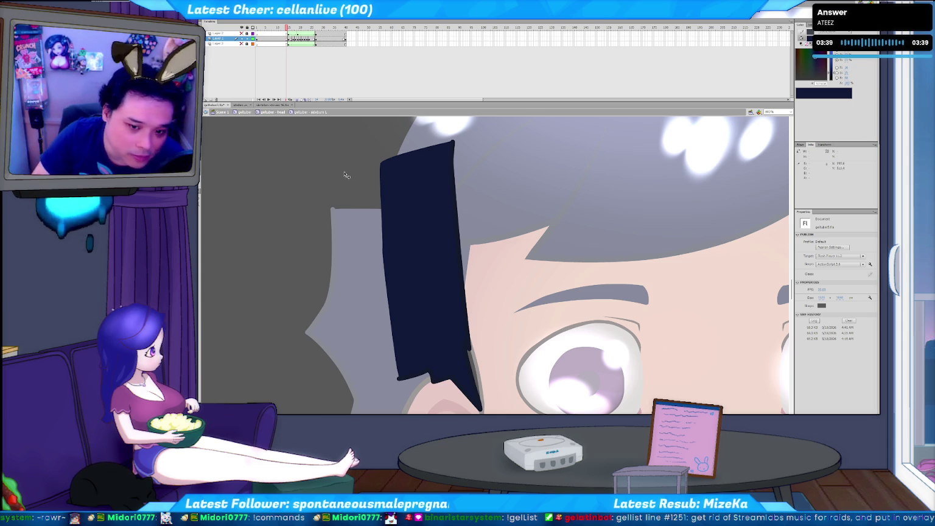
key(period)
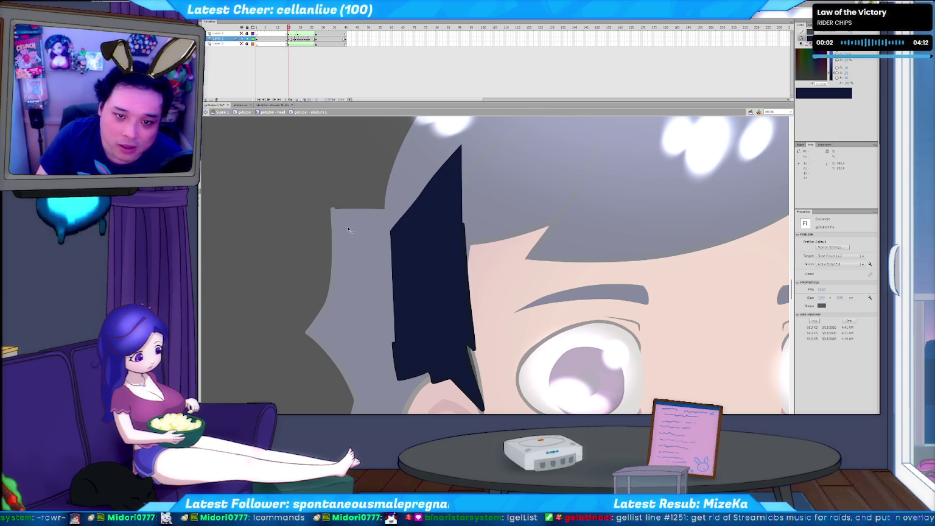
key(period)
key(comma)
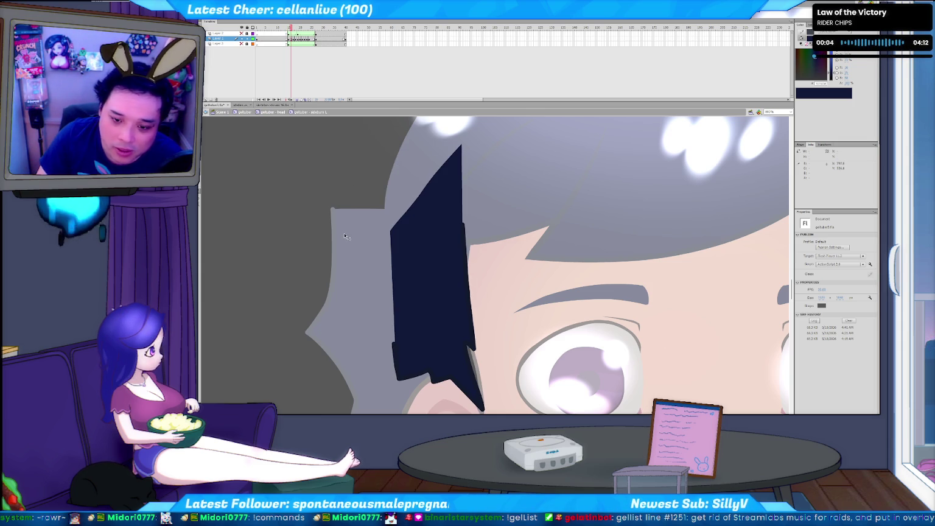
key(period)
key(comma)
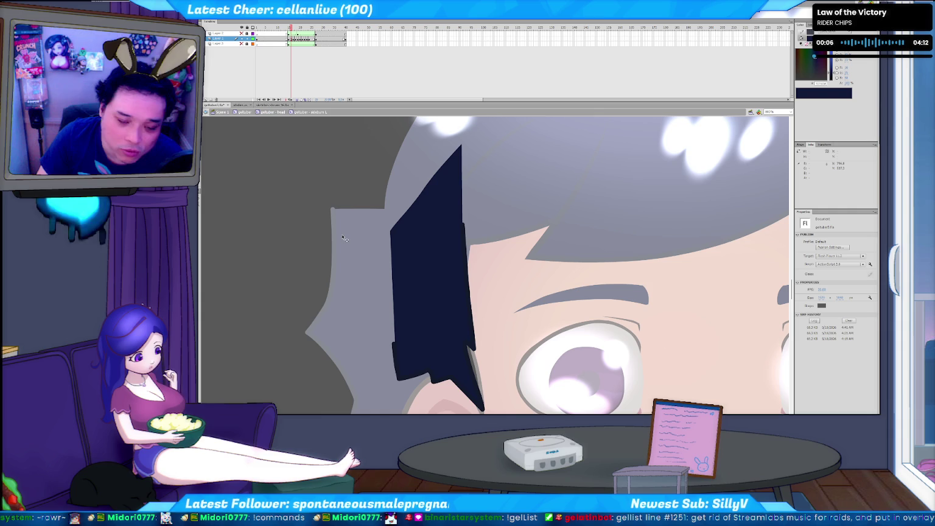
key(period)
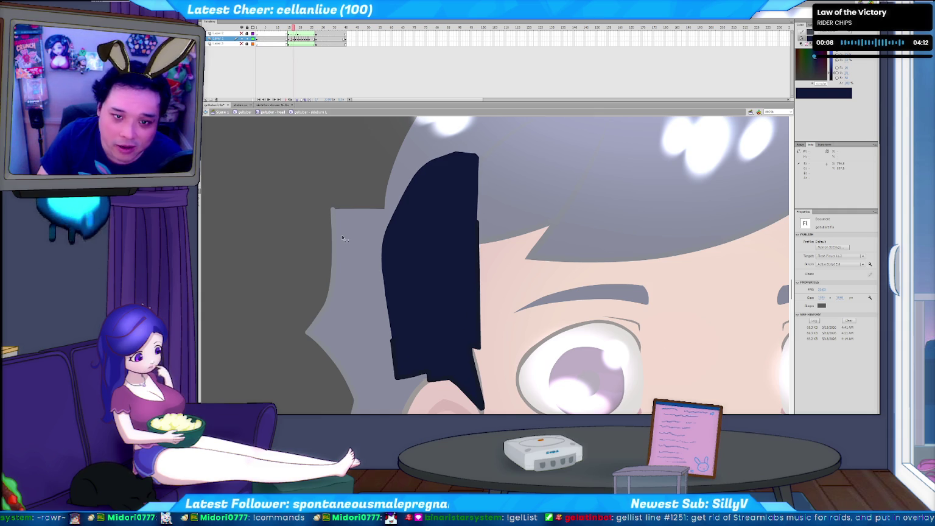
key(comma)
key(period)
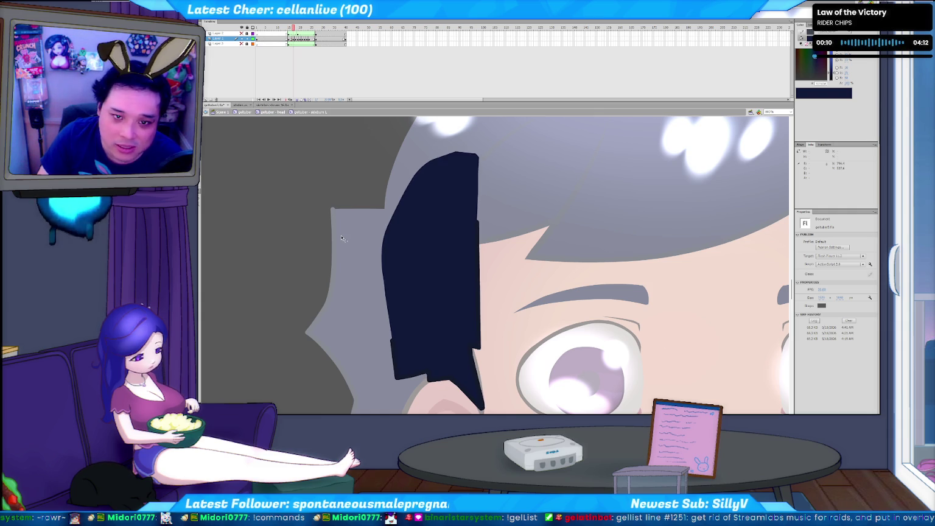
key(comma)
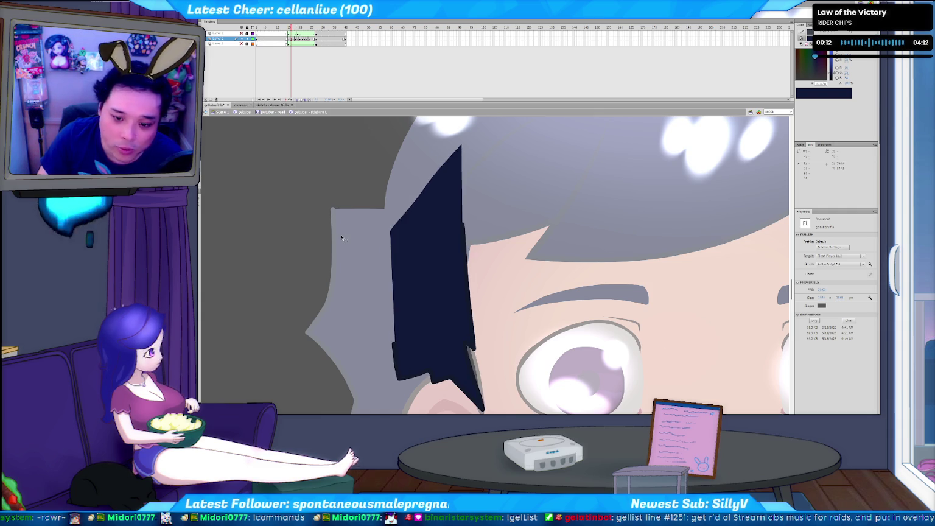
key(period)
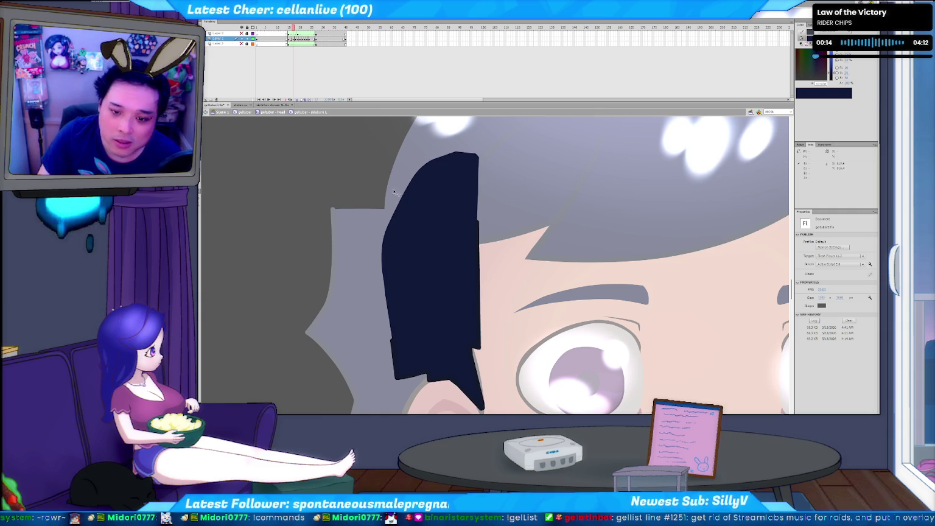
key(period)
key(period)
key(comma)
key(comma)
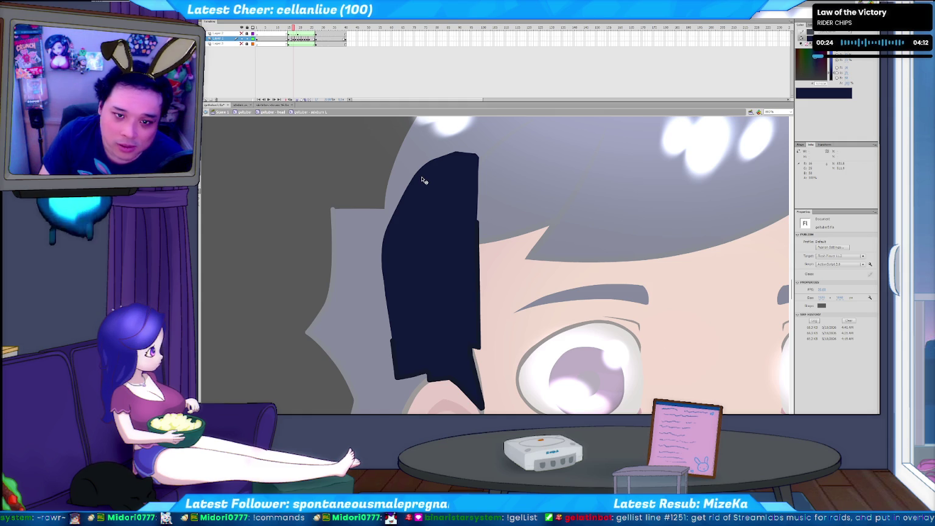
key(period)
key(period)
key(period)
key(period)
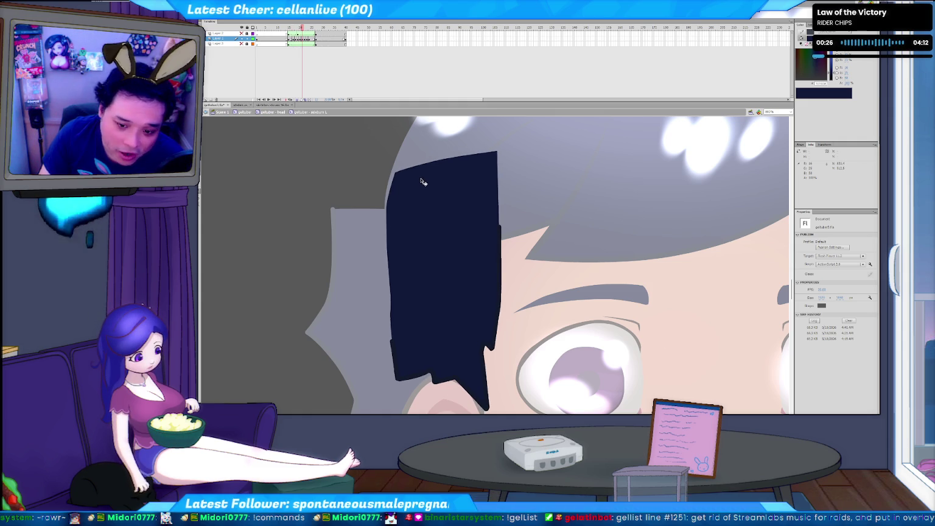
key(comma)
key(comma)
key(period)
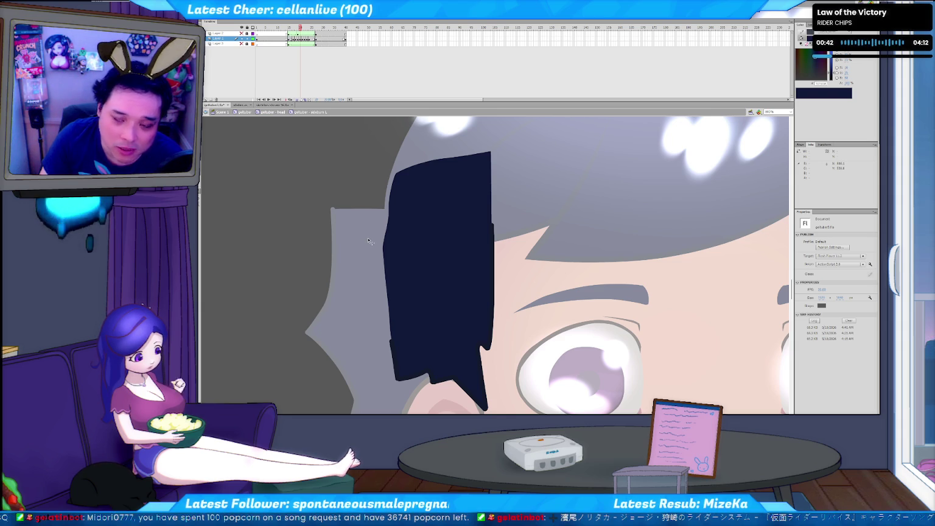
key(comma)
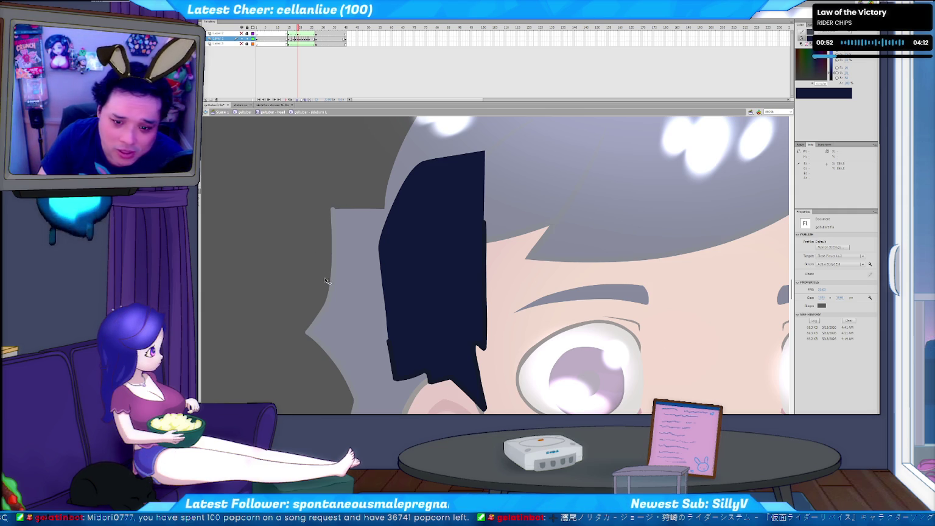
key(comma)
key(comma)
key(comma)
key(comma)
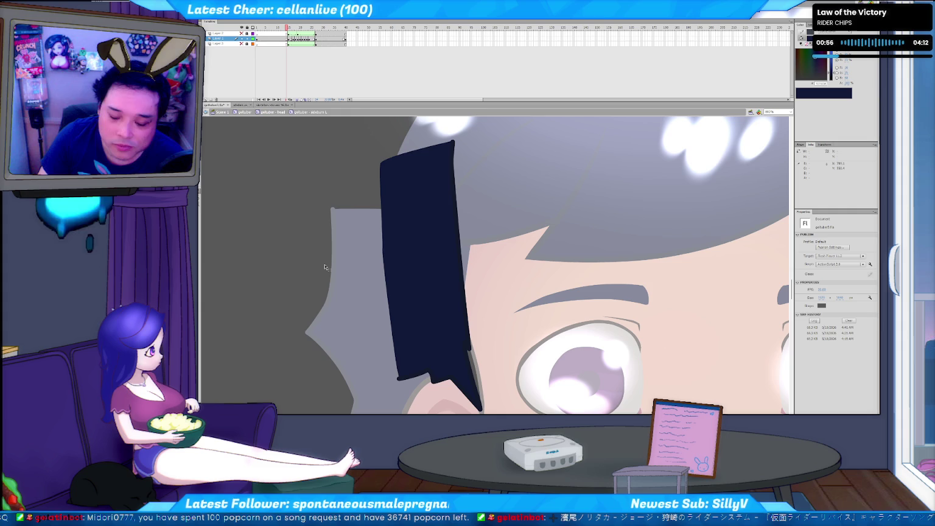
key(period)
key(period)
key(period)
key(period)
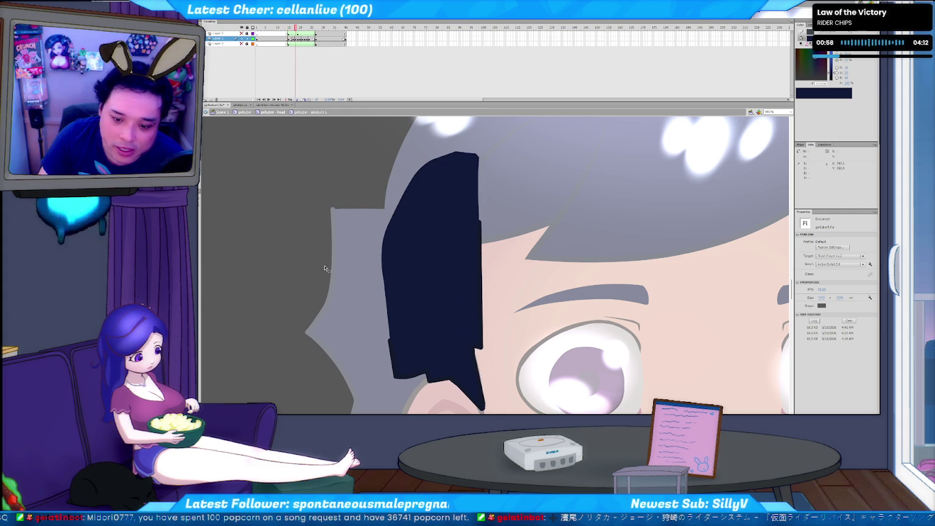
key(period)
key(comma)
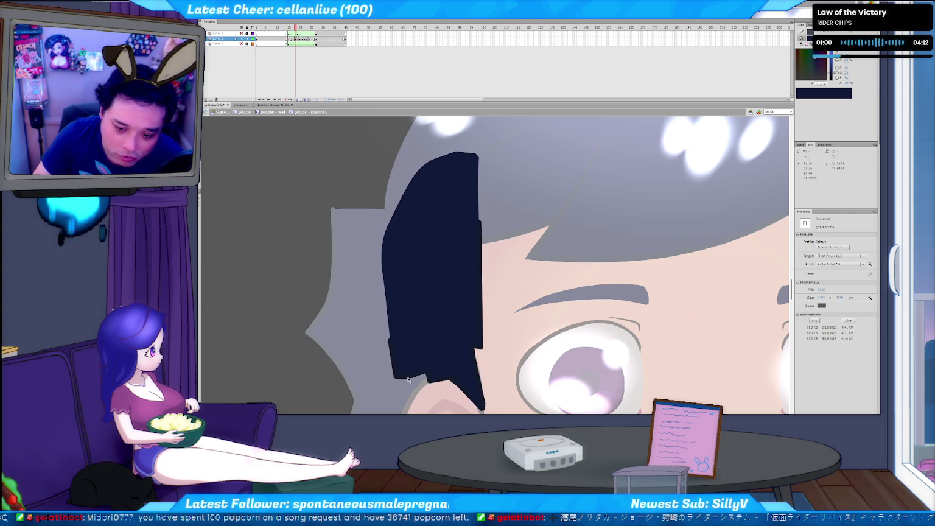
key(comma)
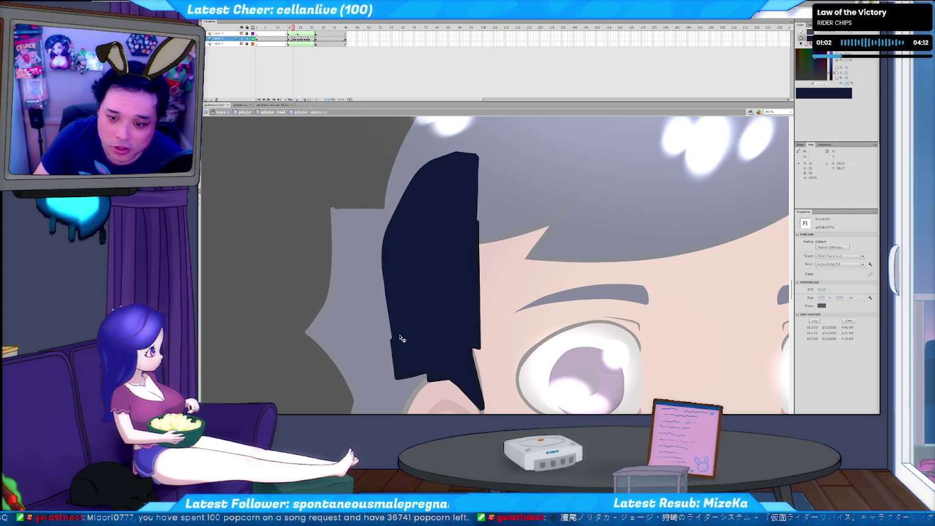
key(comma)
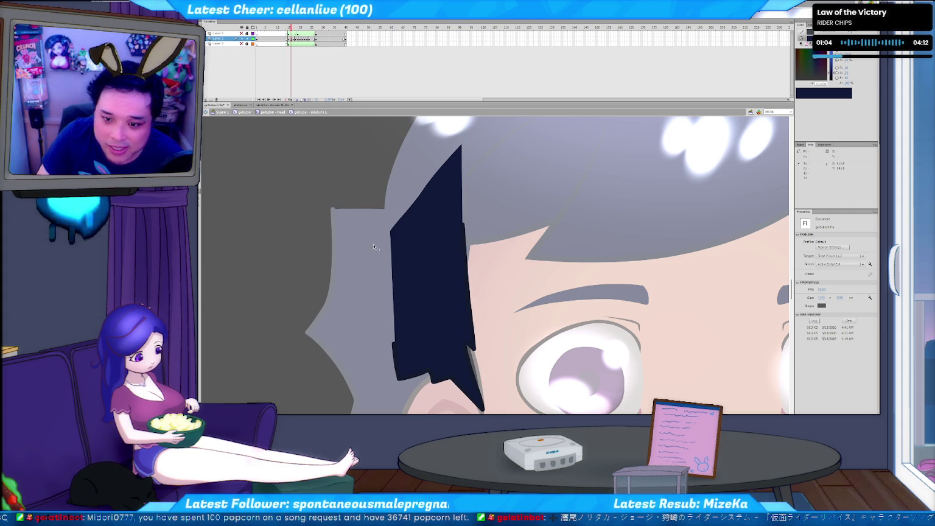
click(438, 243)
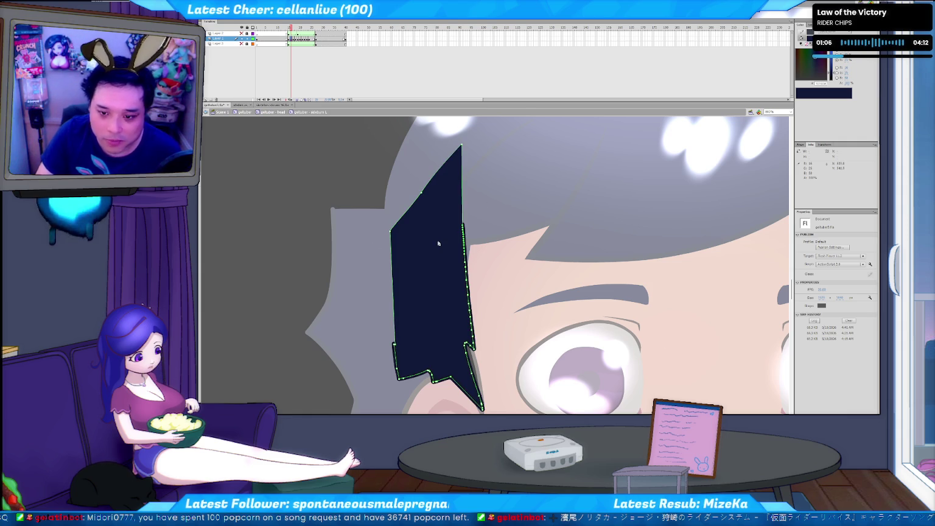
Inspect the lock's right-edge stroke with Selection (V) and its outline points with Subselection (A).
key(v)
click(469, 264)
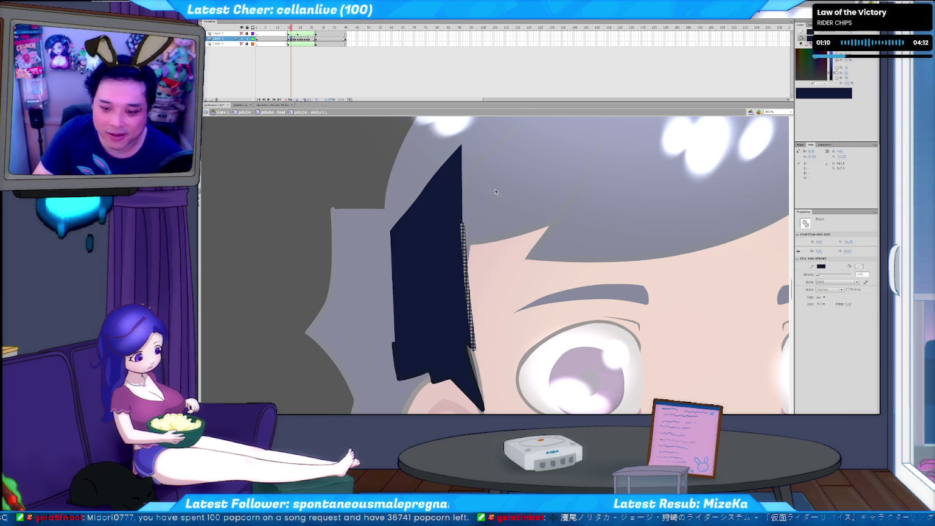
key(ctrl+minus)
key(Escape)
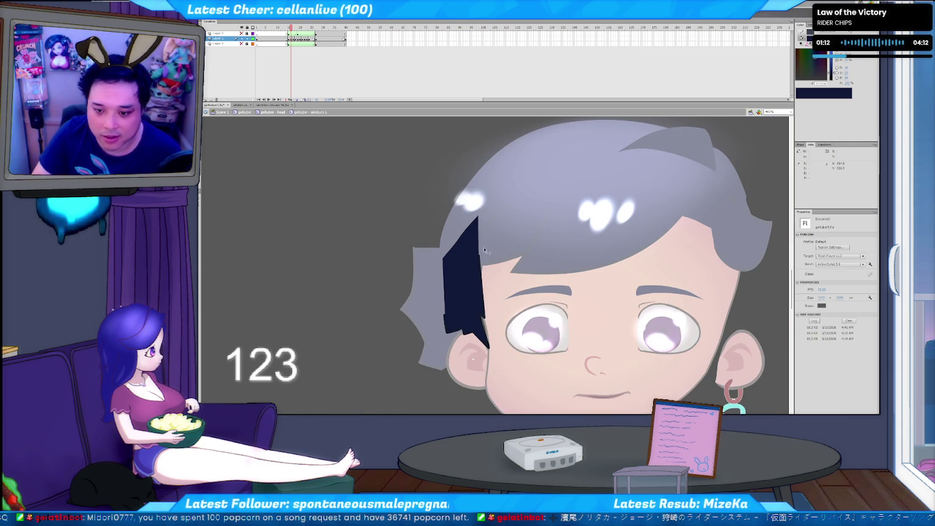
key(a)
click(479, 278)
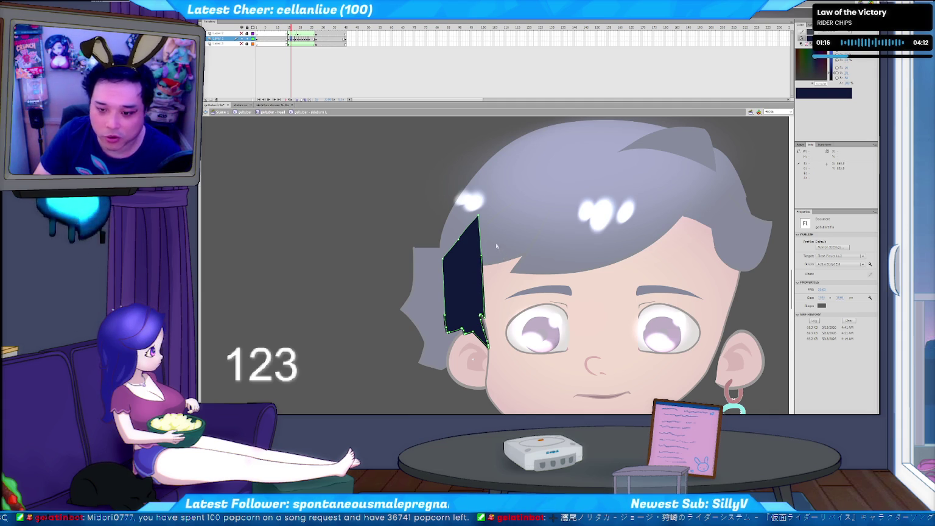
Preview and stop the swing, inspect the dark hair shape's path points, then step between frames.
key(Return)
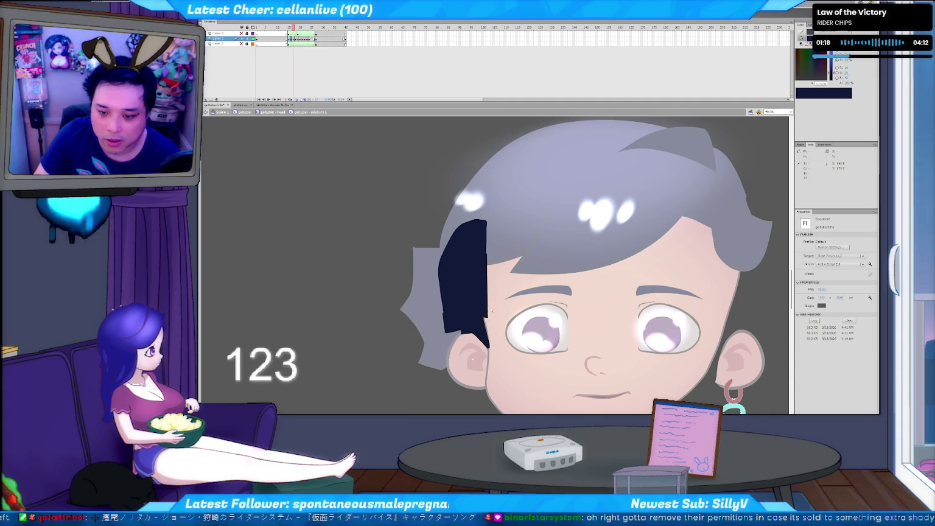
key(Return)
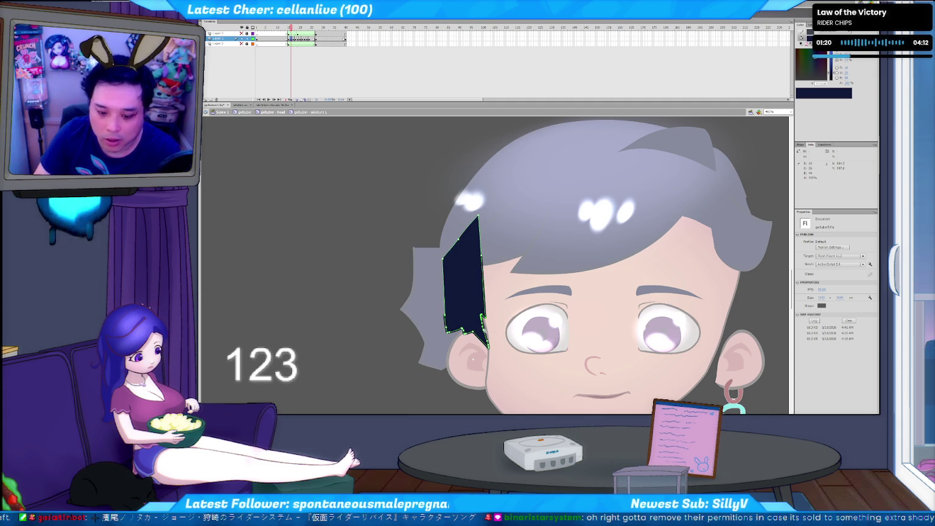
click(484, 327)
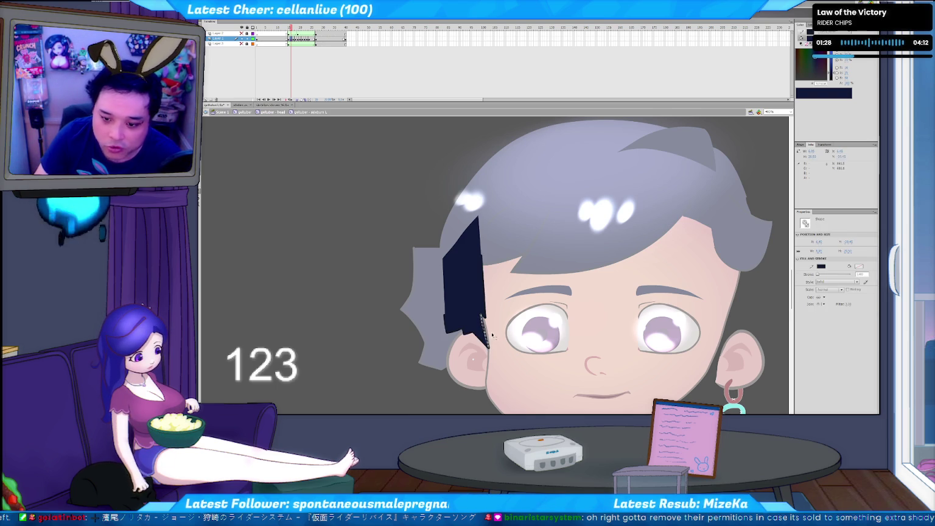
click(485, 329)
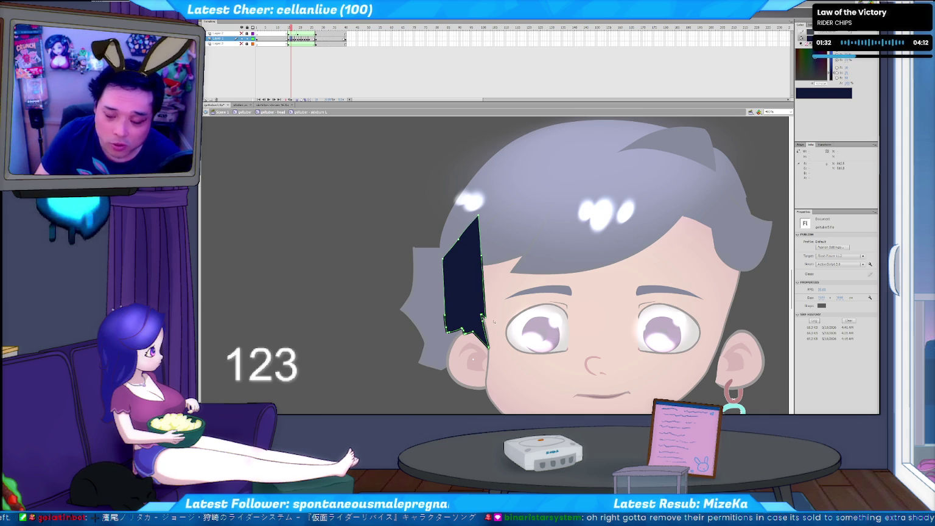
click(487, 323)
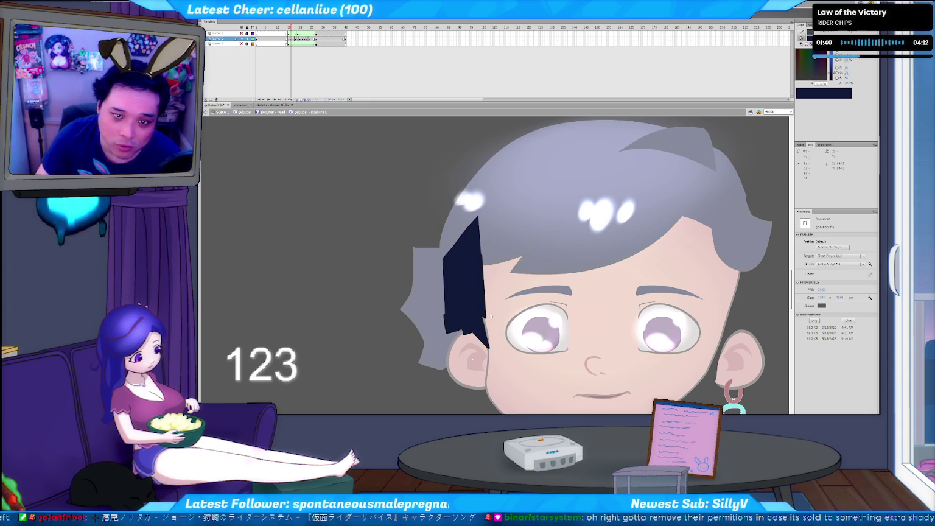
key(period)
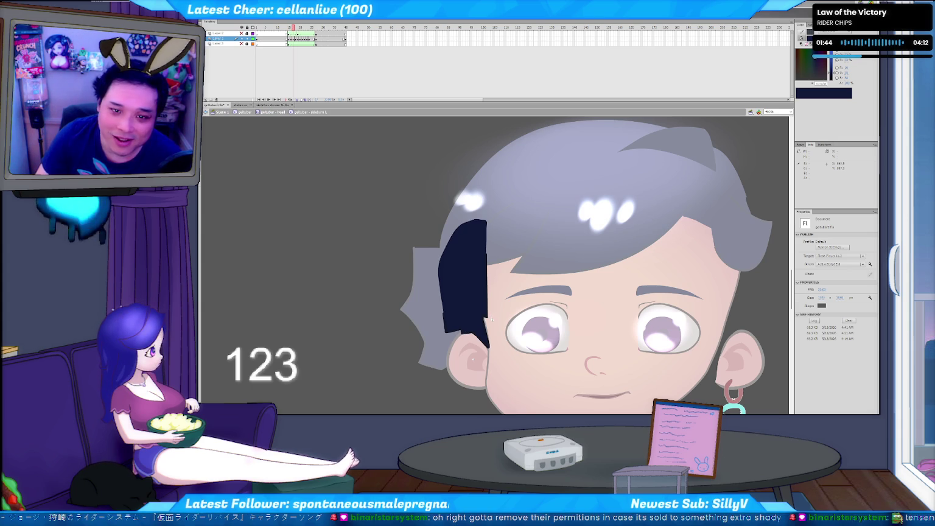
key(comma)
key(period)
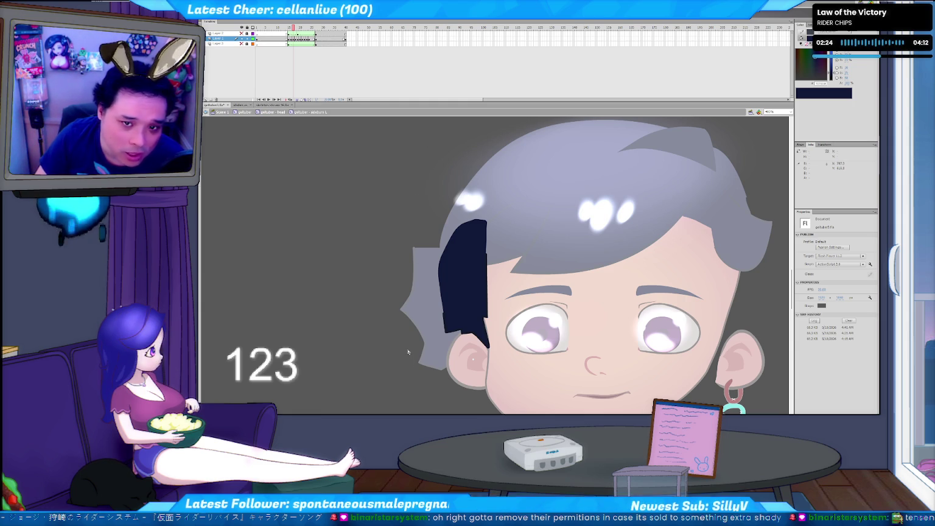
Flip back and forth through the hair swing frames to find the narrower pointed pose.
key(period)
key(period)
key(period)
key(period)
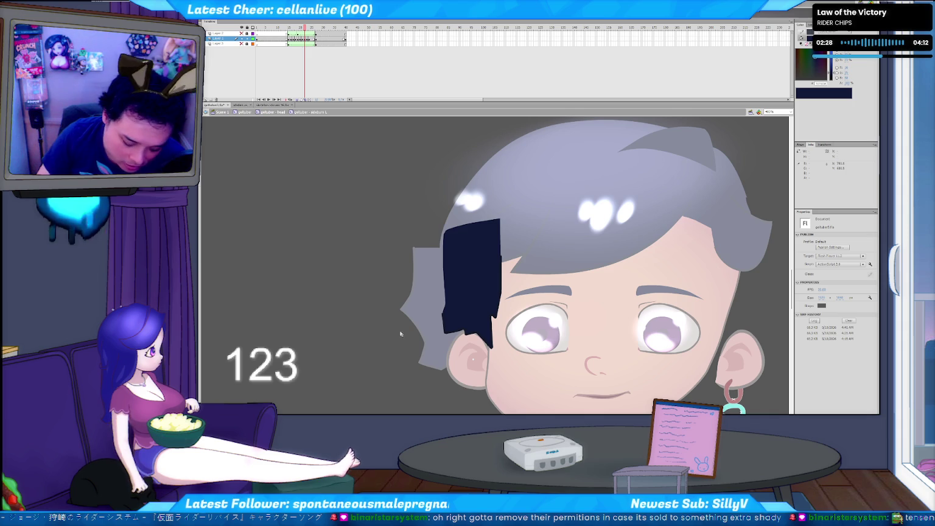
key(period)
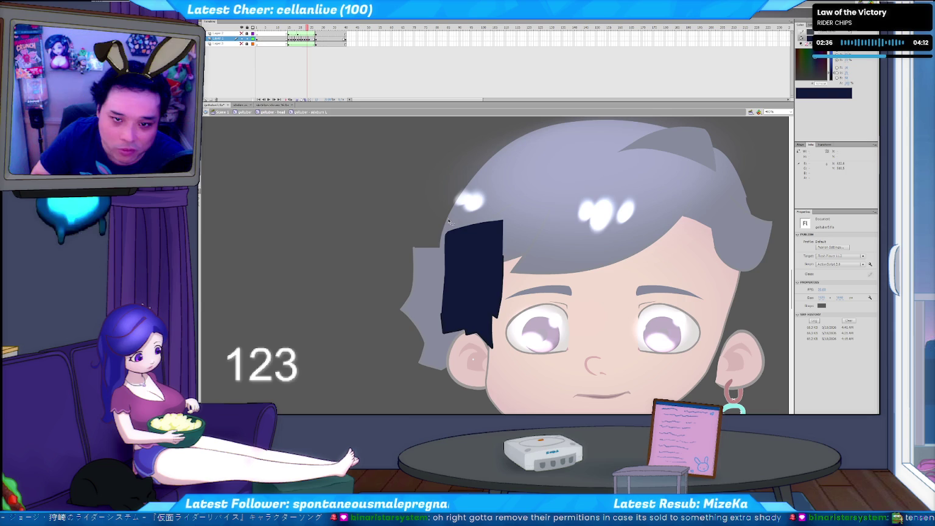
key(comma)
key(comma)
key(comma)
key(comma)
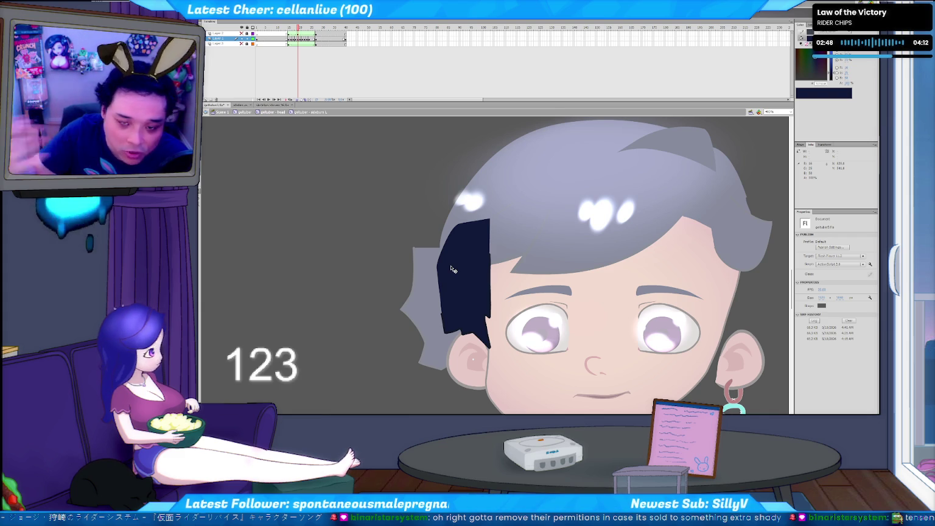
key(comma)
key(comma)
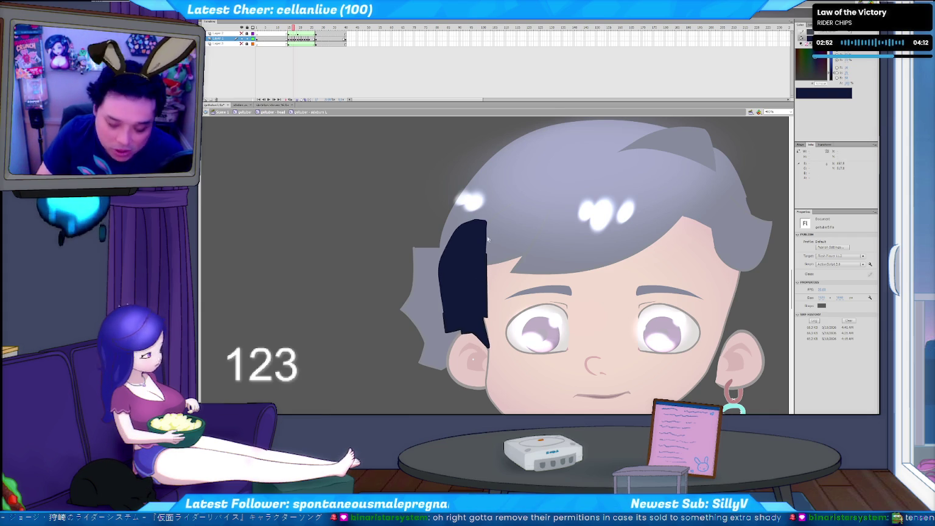
key(comma)
key(comma)
key(period)
key(comma)
key(period)
key(period)
key(period)
key(comma)
key(comma)
key(period)
key(comma)
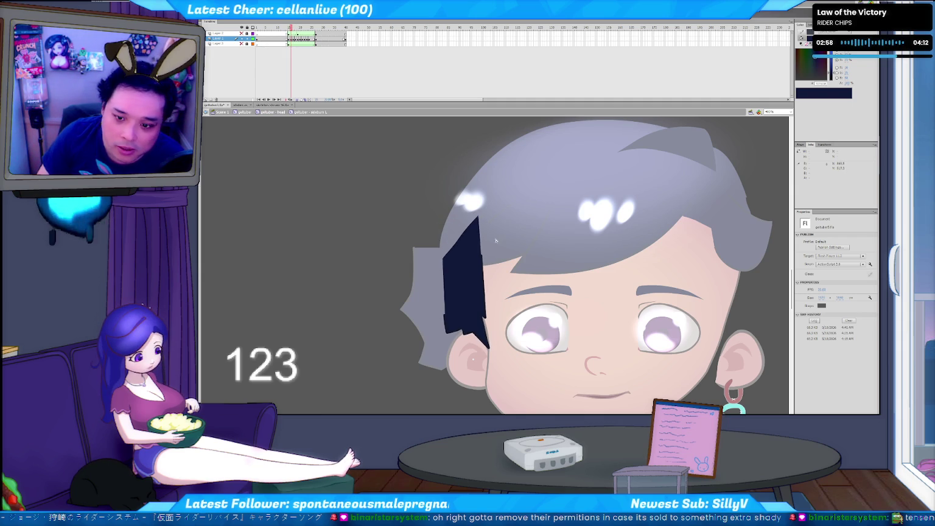
Select the narrower pointed hair shape and compare it with its neighbouring frame.
click(469, 265)
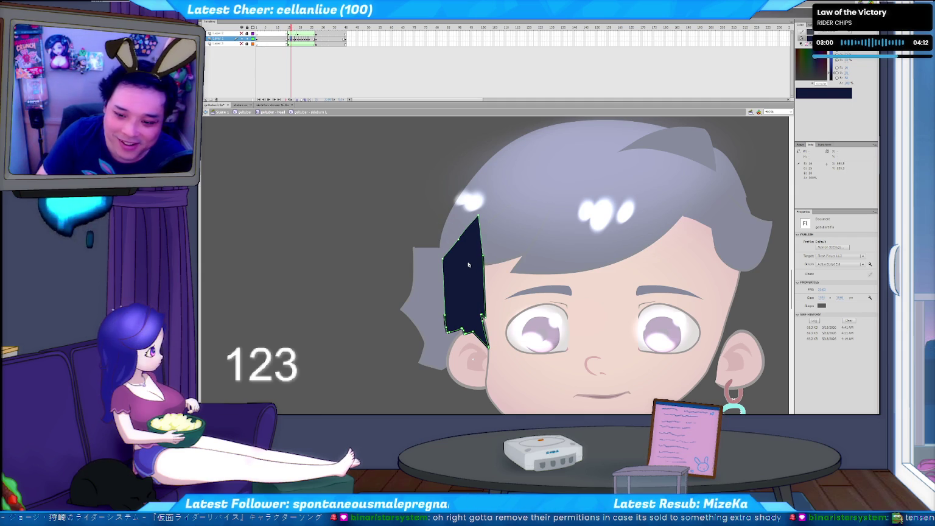
key(period)
key(comma)
key(comma)
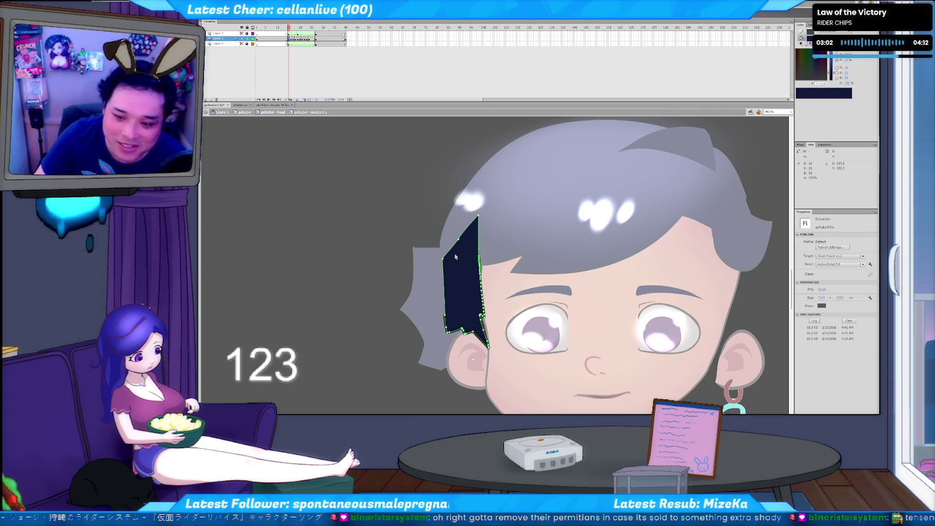
key(period)
key(comma)
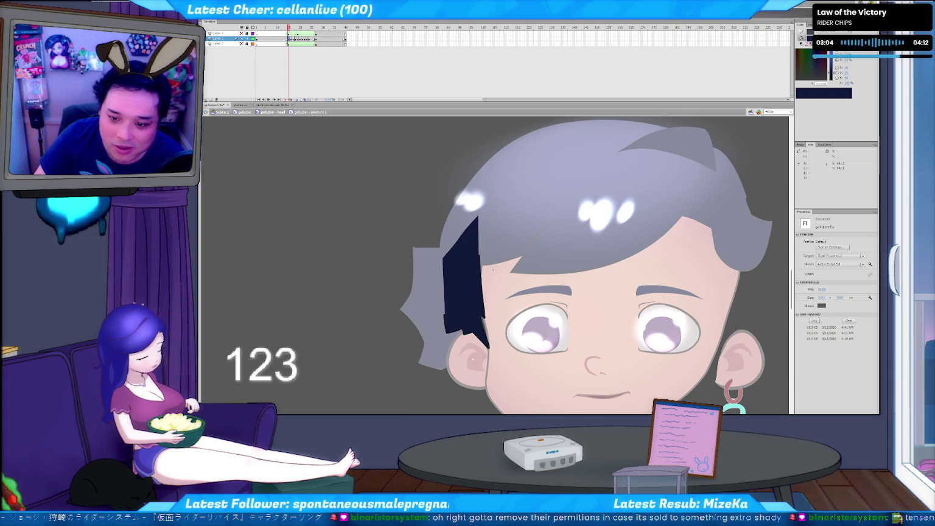
key(period)
Select the hair shape on the next frame and compare it against the adjacent poses.
click(485, 261)
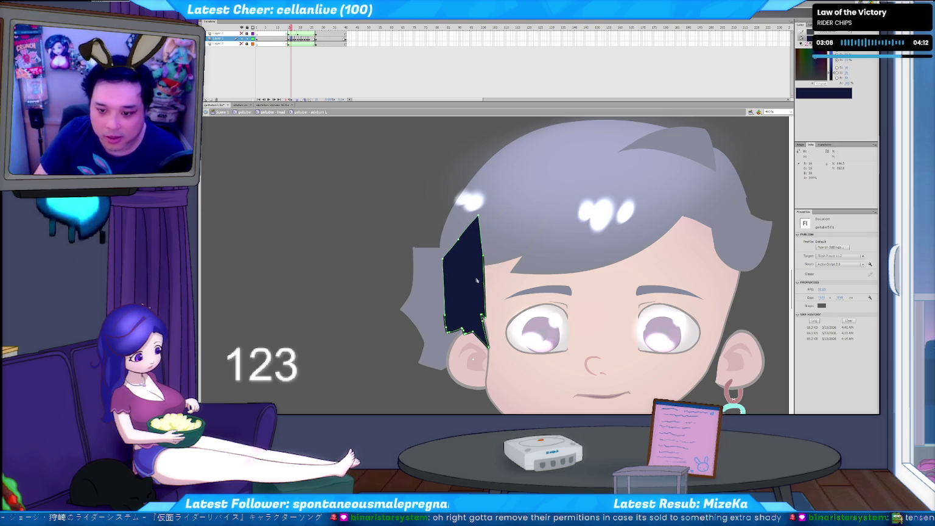
key(comma)
key(period)
key(comma)
key(period)
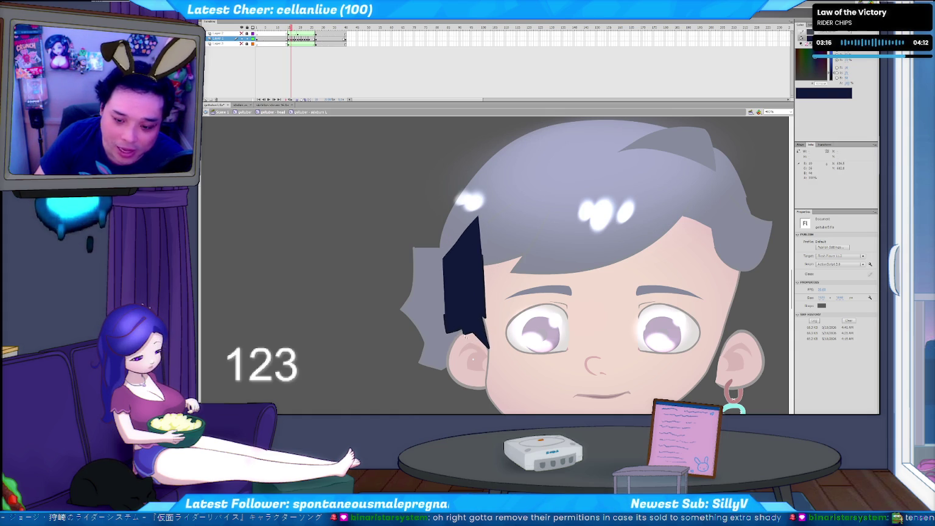
key(period)
key(comma)
key(comma)
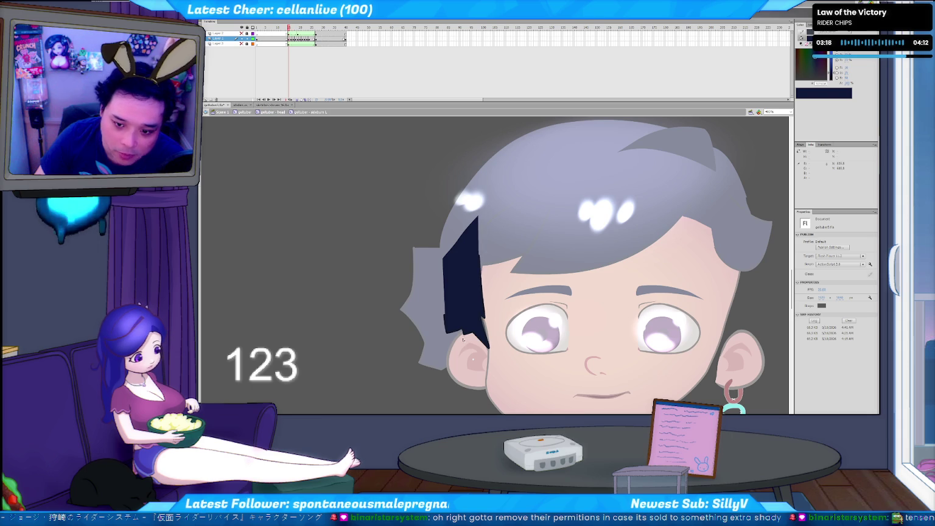
key(period)
key(comma)
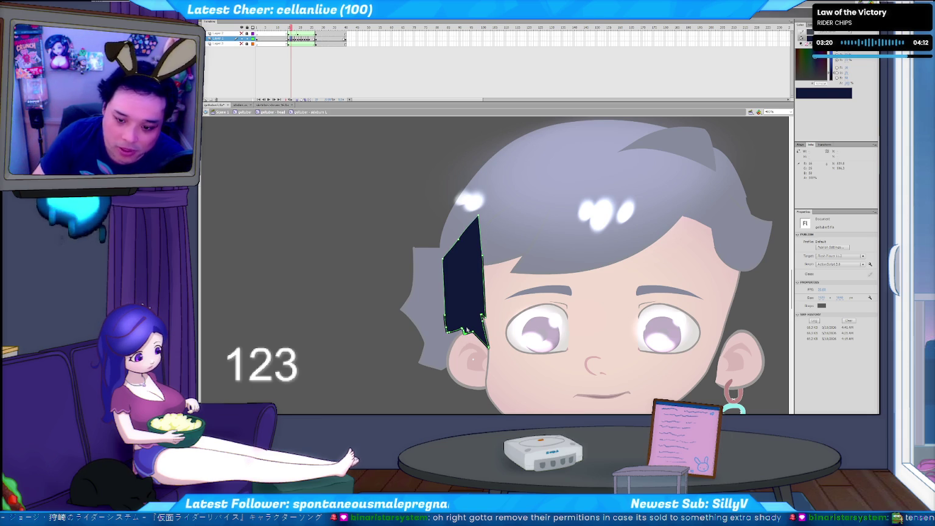
key(period)
key(period)
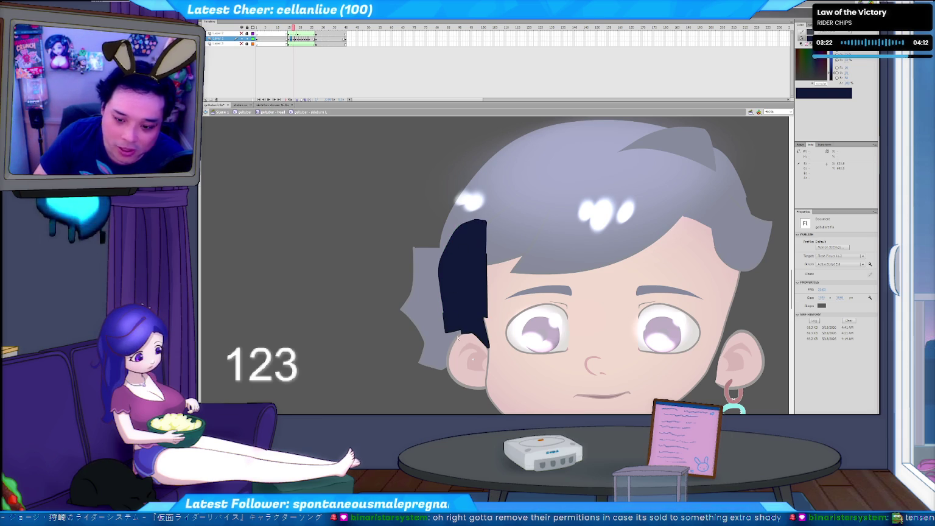
key(comma)
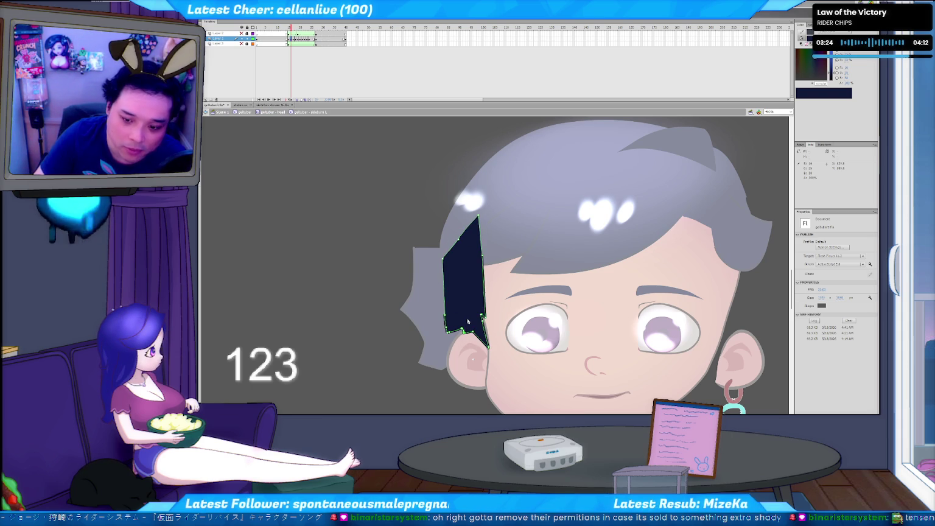
Select and deselect the dark hair lock to inspect its anchor points.
click(463, 332)
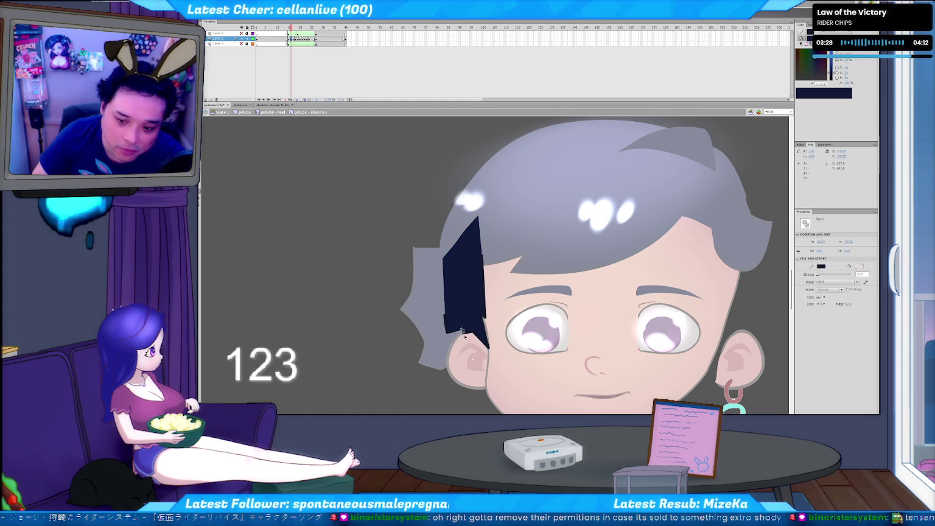
click(466, 332)
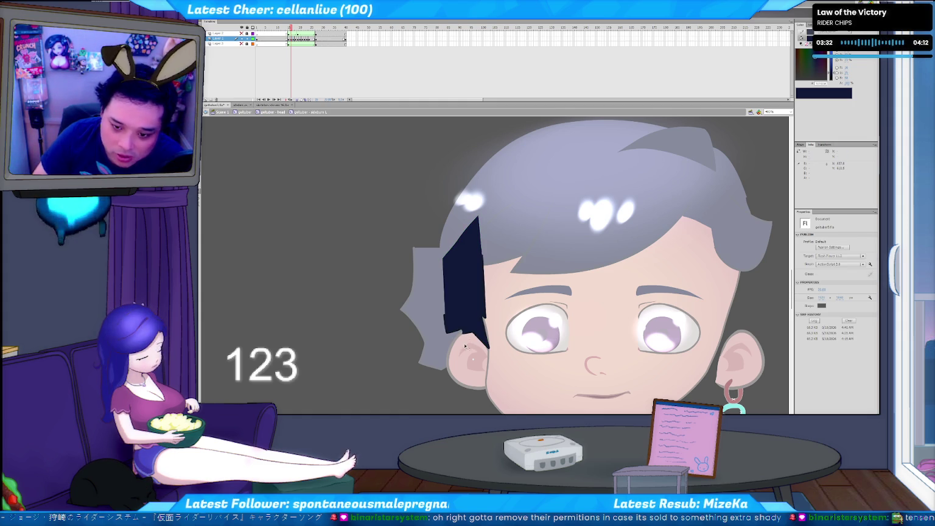
click(463, 332)
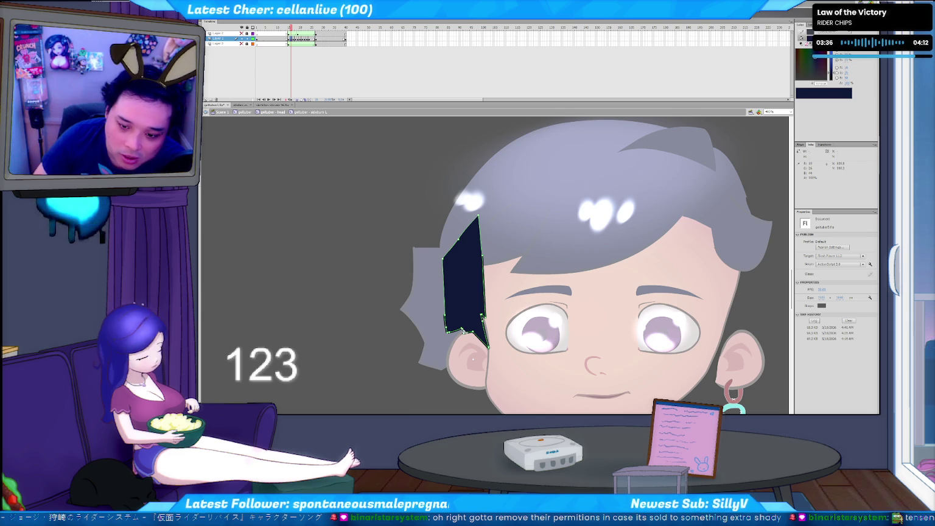
click(462, 346)
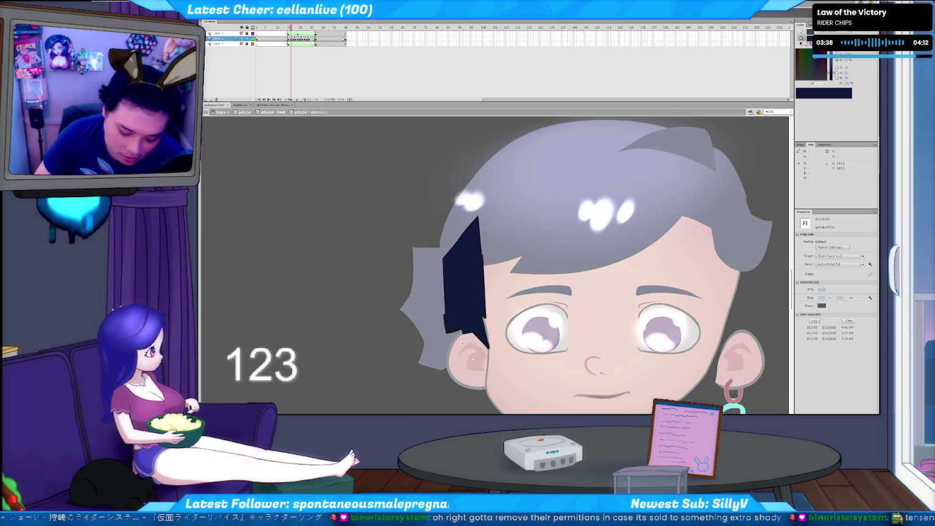
Advance through the swing and show the hair lock's anchor points on the next pose.
key(period)
key(comma)
key(period)
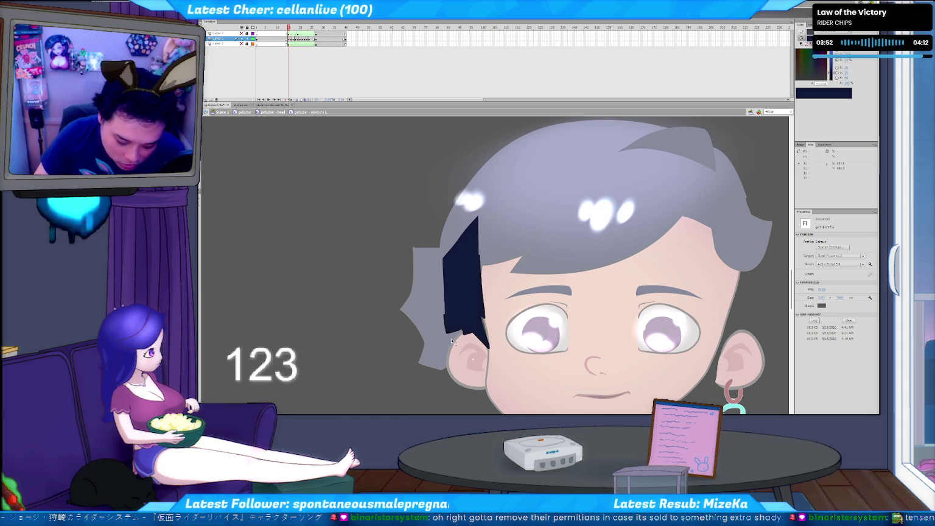
key(.)
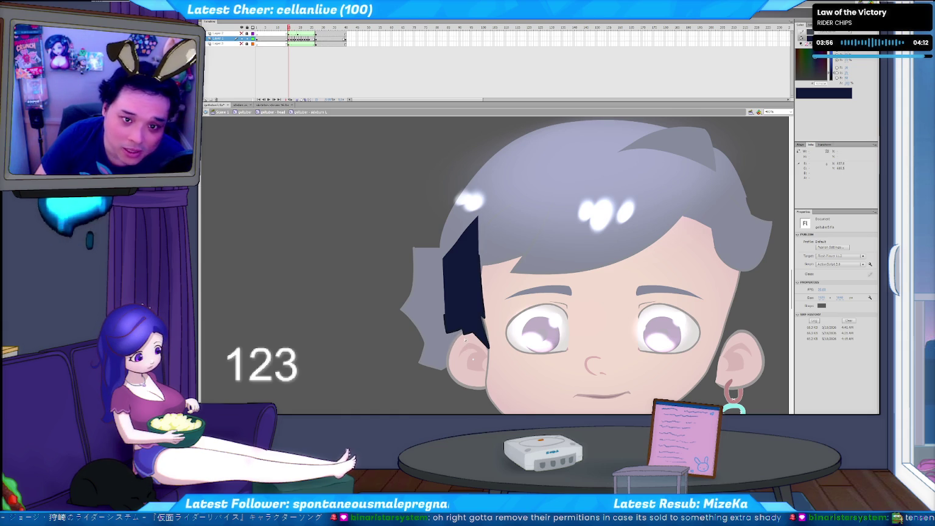
key(.)
key(.)
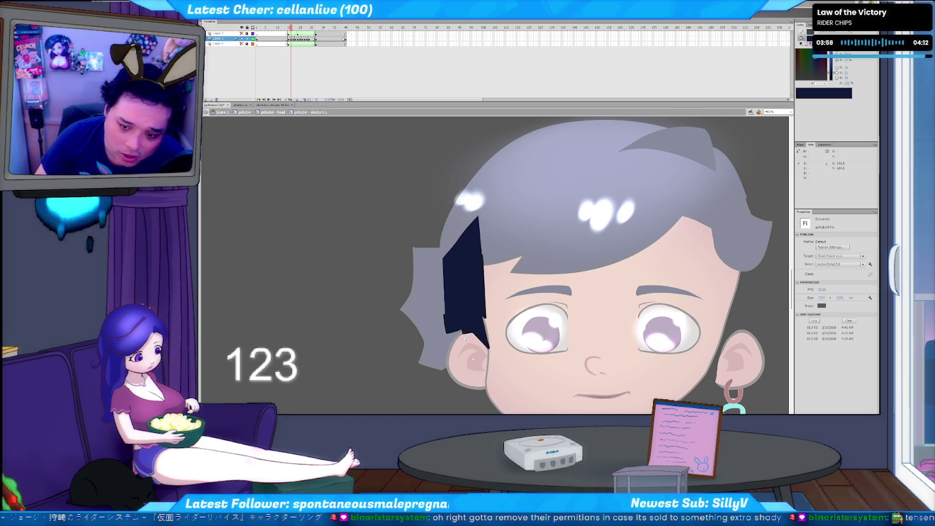
key(.)
click(464, 332)
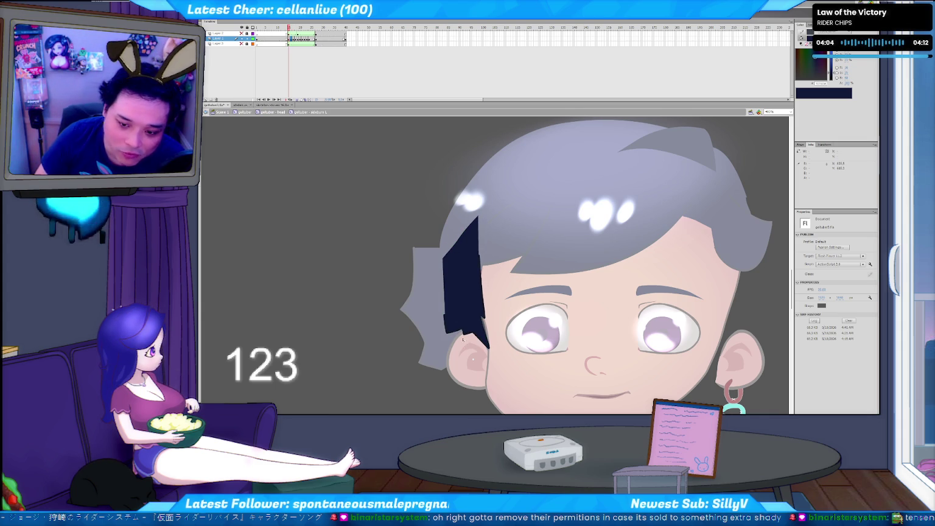
key(.)
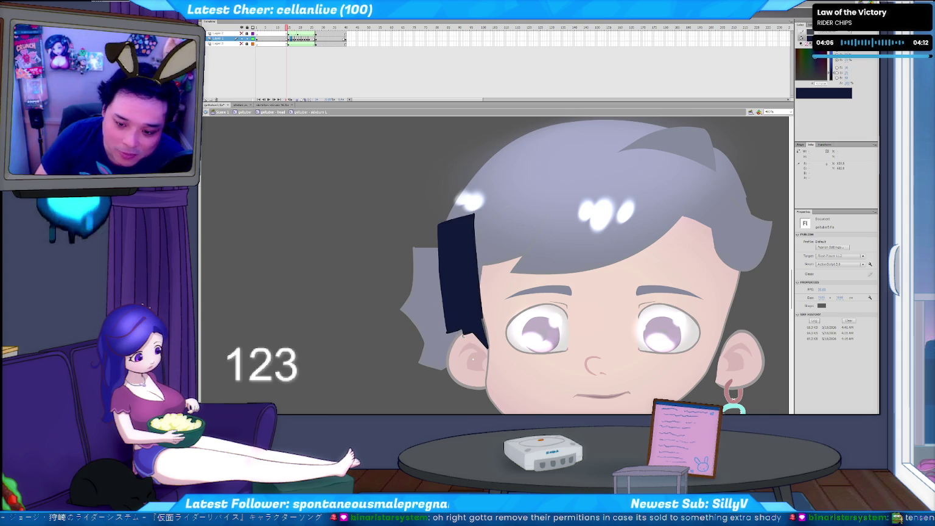
key(.)
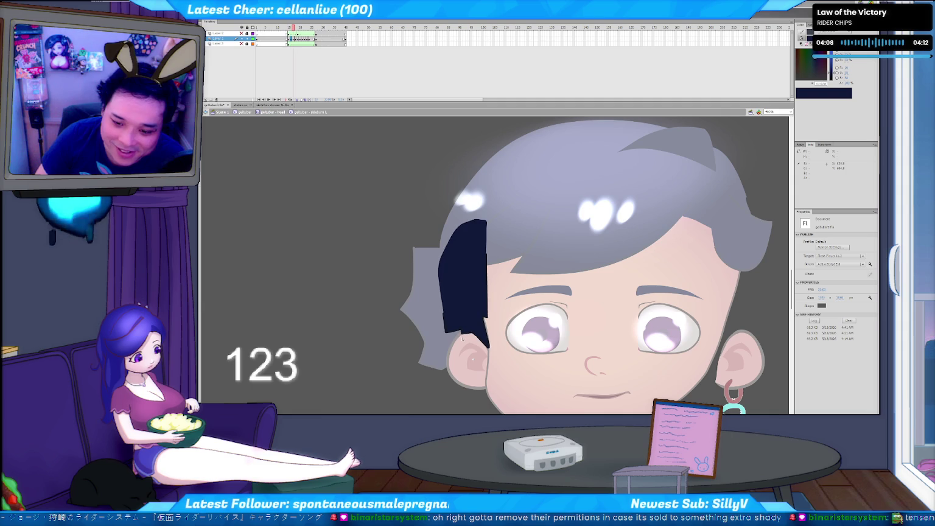
Check the lock on each remaining frame, ending with a slanted top and stepped base.
click(470, 317)
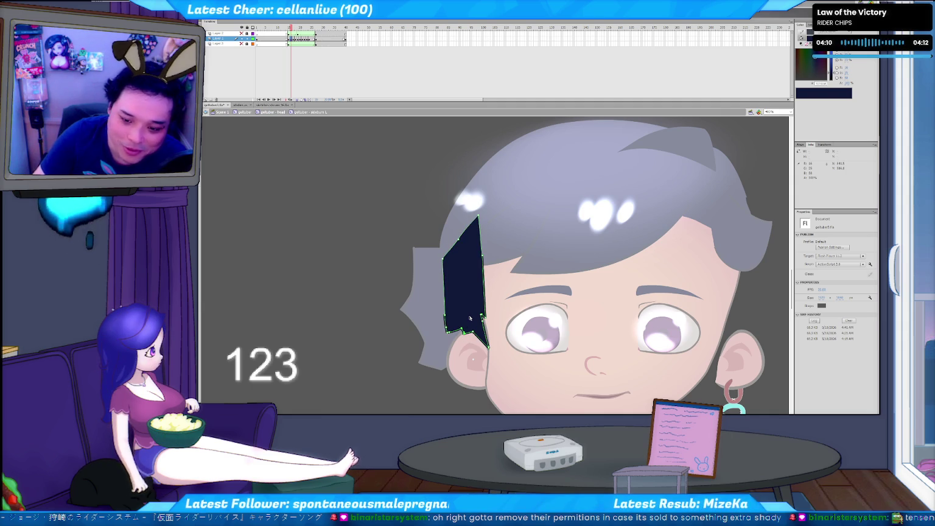
key(.)
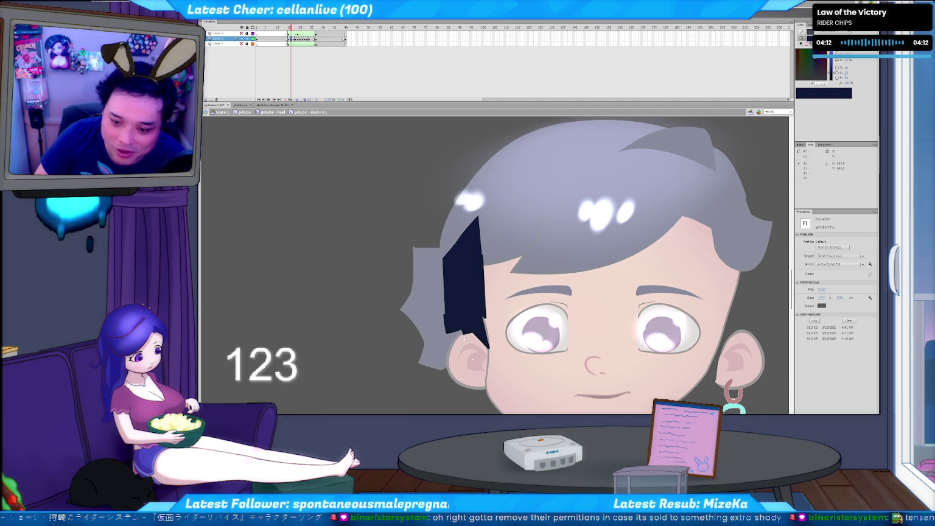
click(462, 333)
key(period)
key(comma)
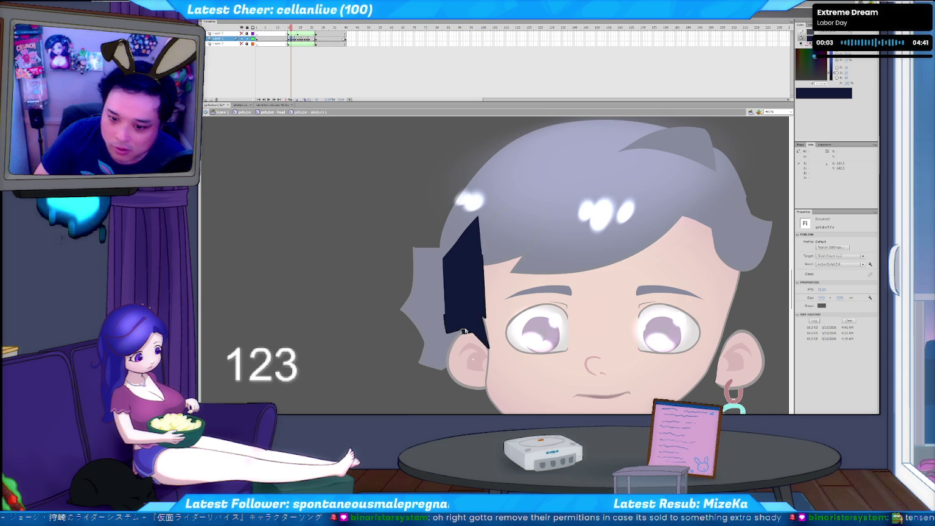
click(467, 323)
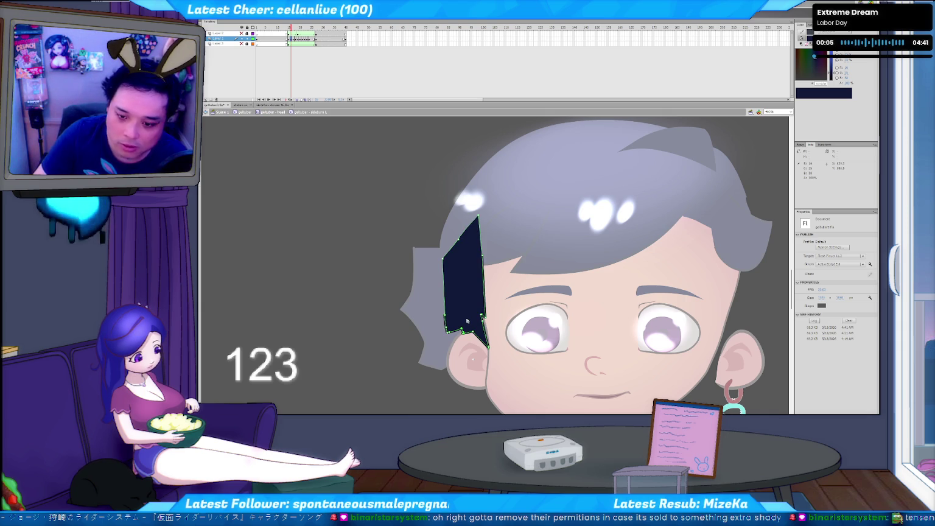
key(comma)
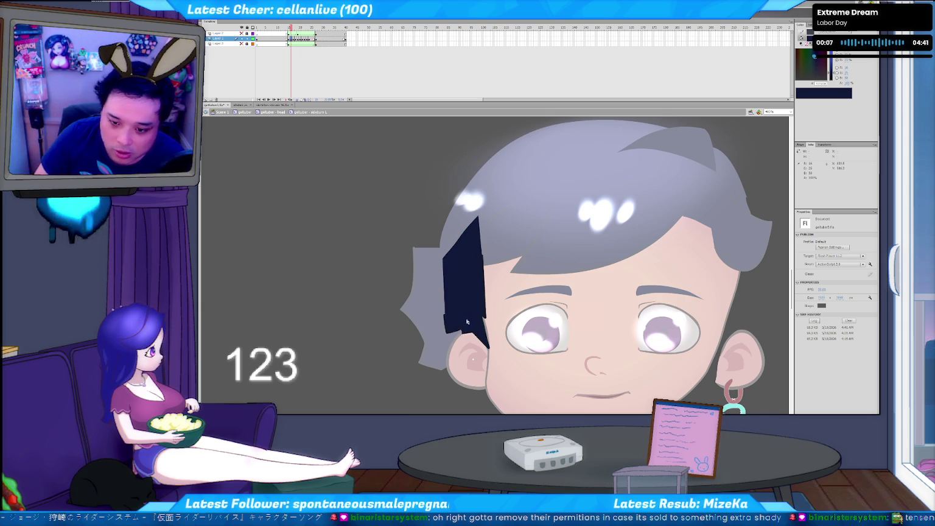
click(467, 321)
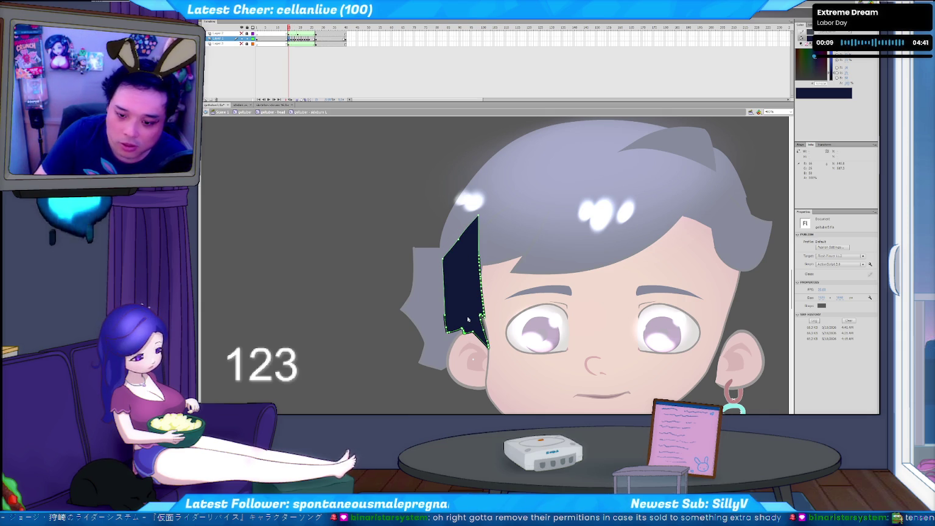
key(period)
key(period)
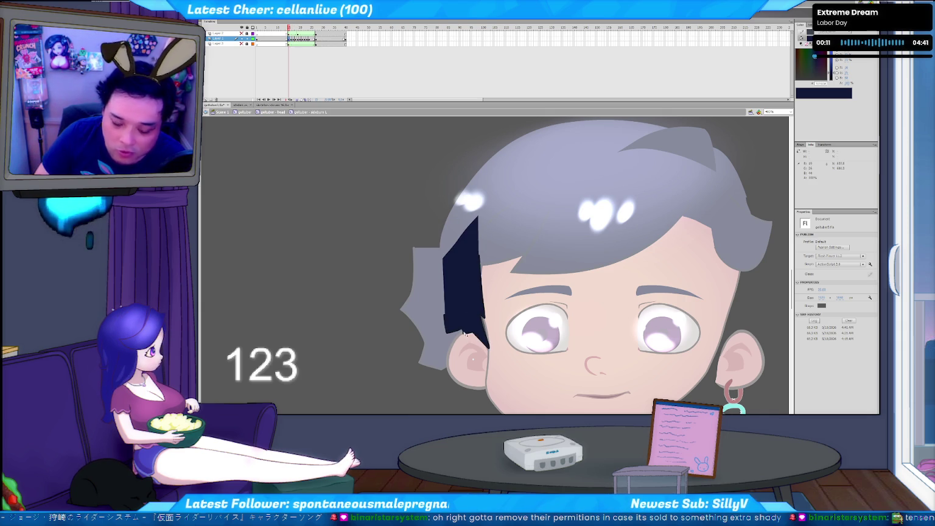
click(463, 334)
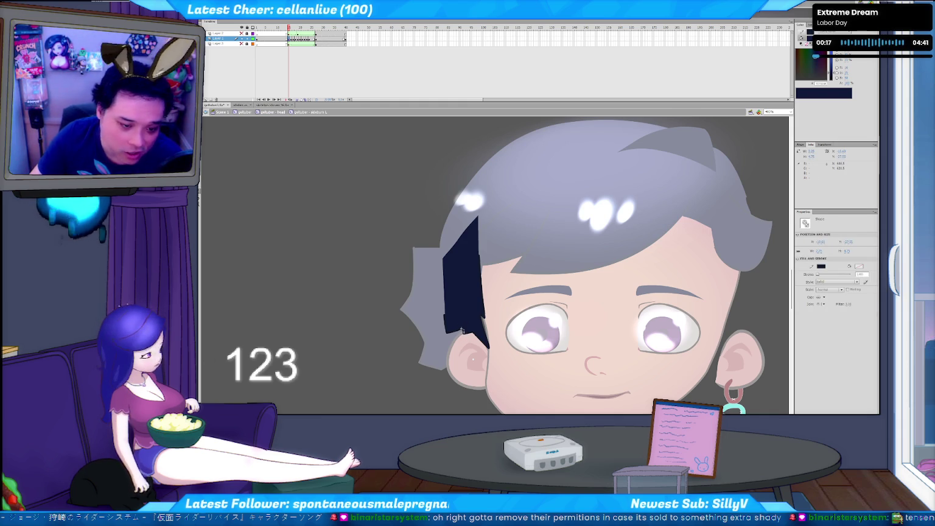
click(363, 352)
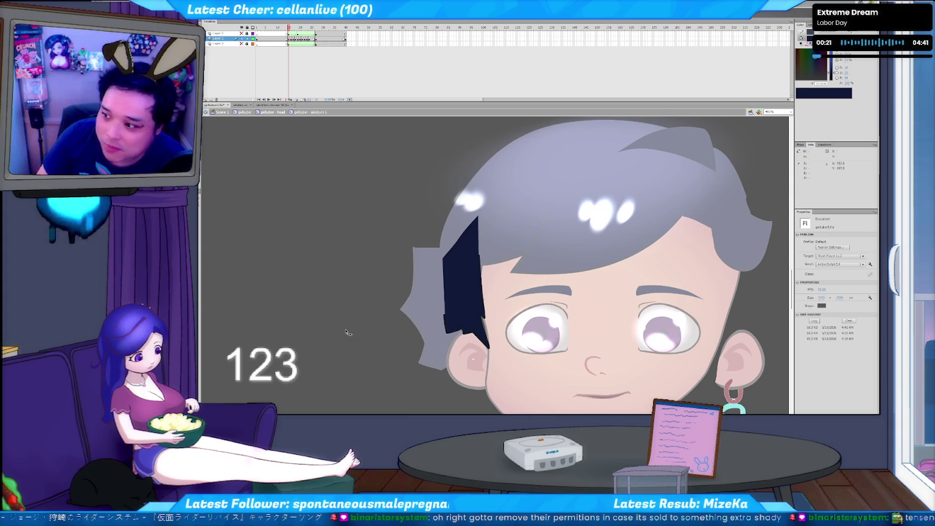
Compare the neighbouring hair frames and briefly select the dark hair strand.
key(comma)
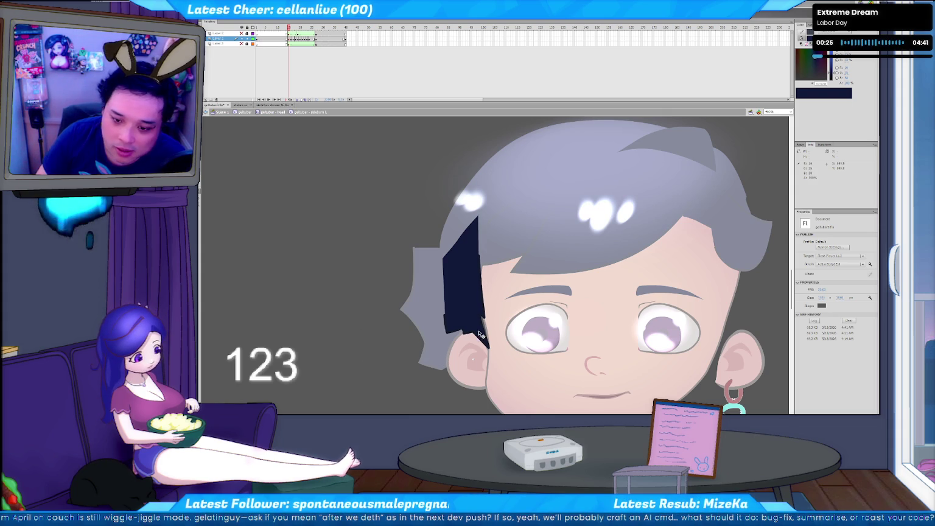
key(comma)
key(period)
key(comma)
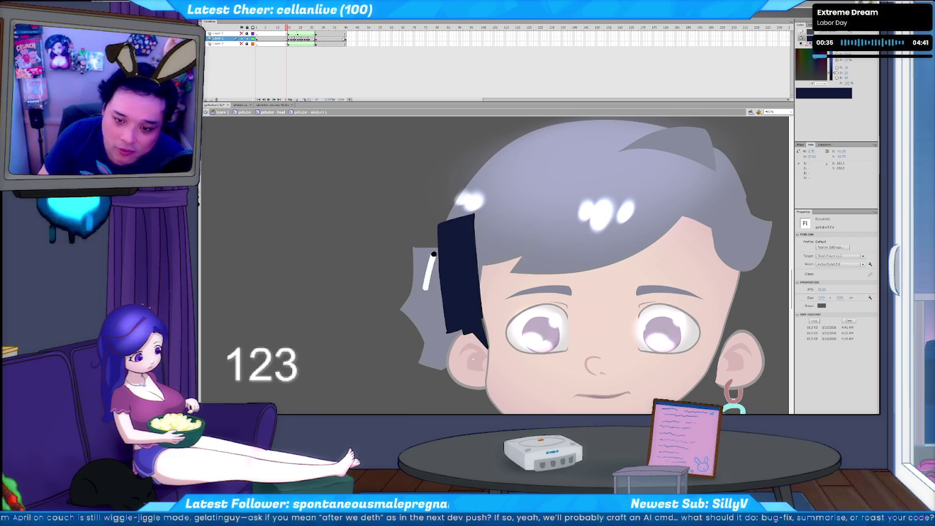
click(438, 227)
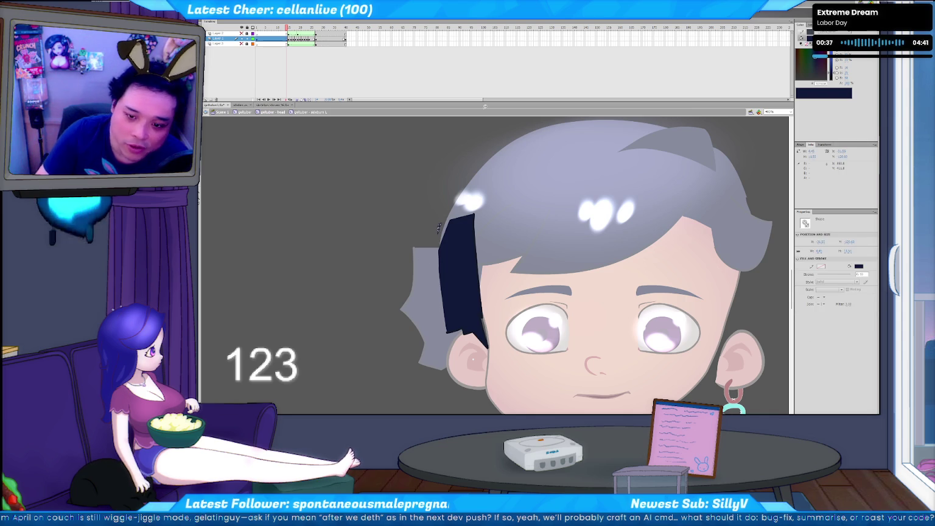
click(435, 279)
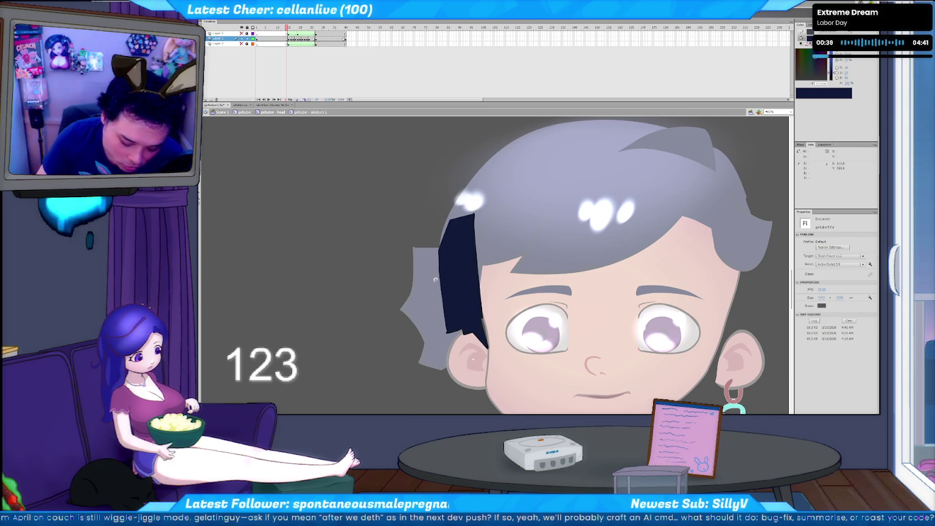
Play the hair swing on the timeline, then launch it as a test SWF.
key(.)
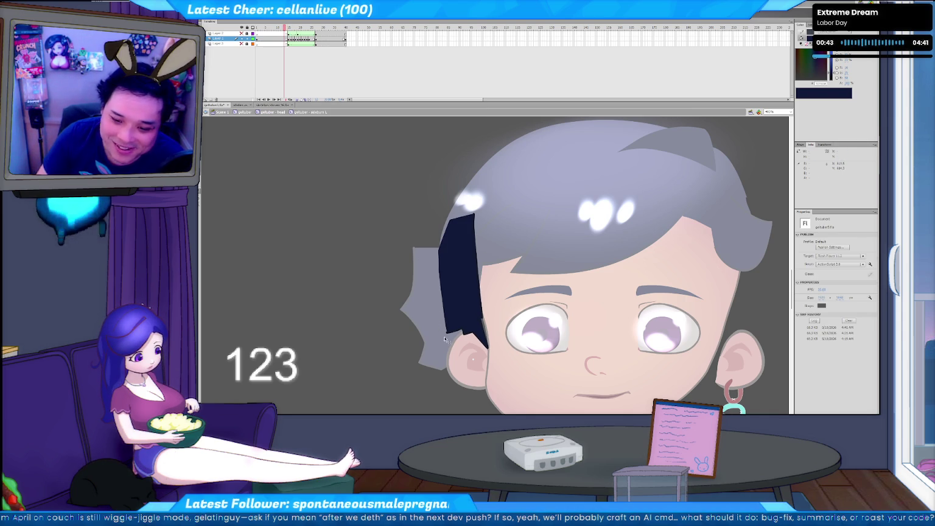
key(Return)
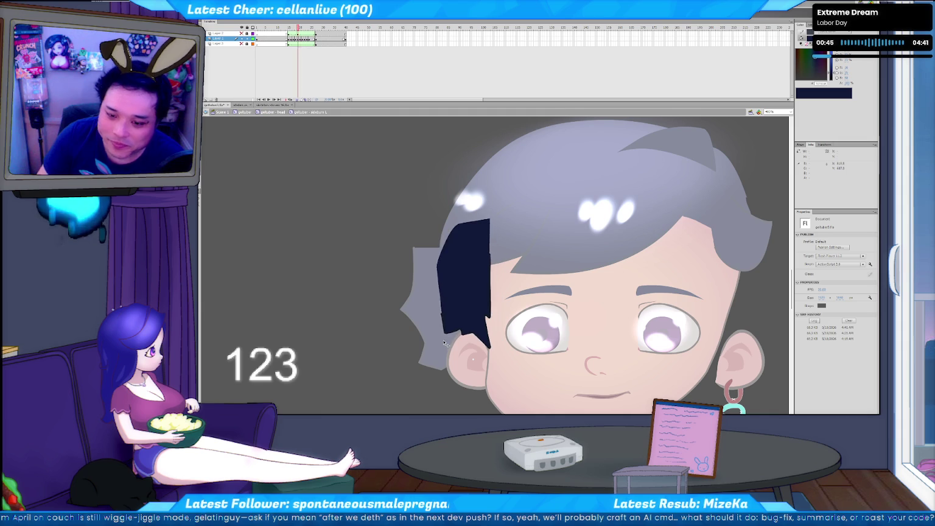
key(ctrl+Return)
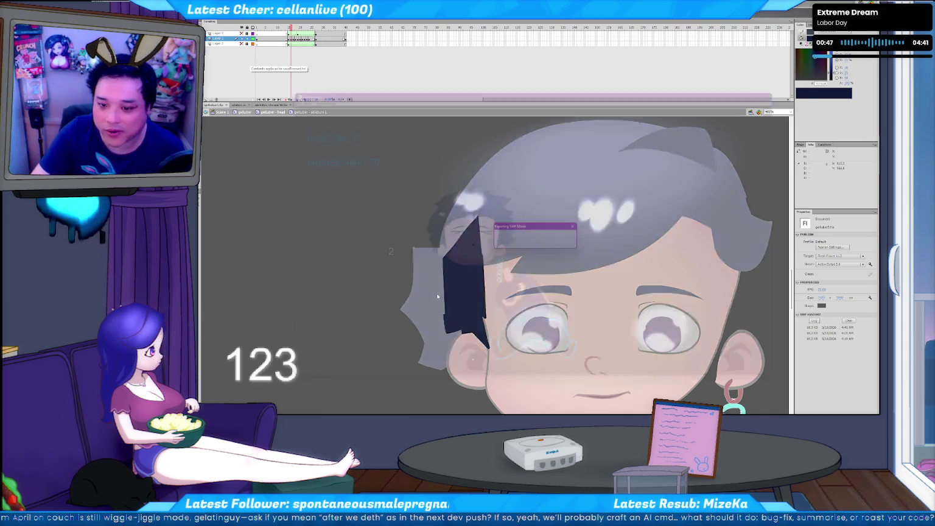
Close the test movie, rerun 'python c2f.py', and switch to the overlay folder with geltuber.swf.
click(802, 78)
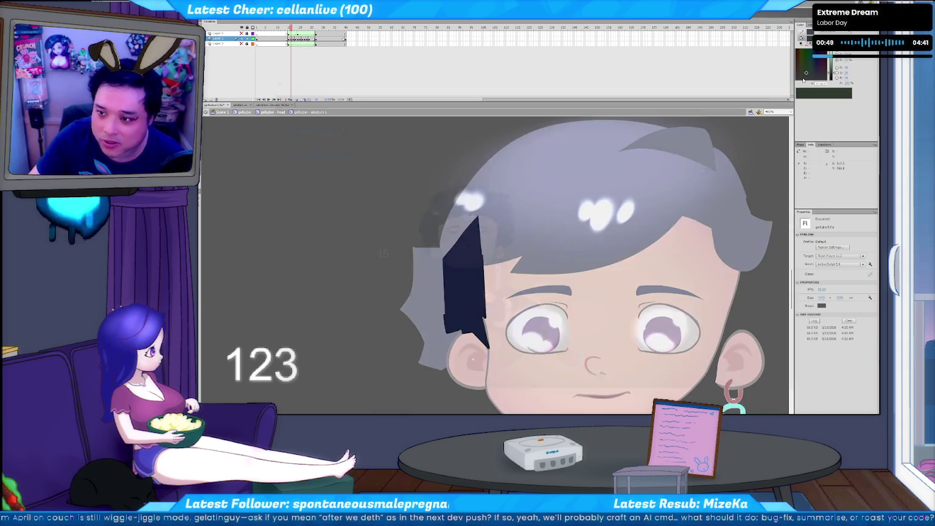
key(alt+Tab)
key(Up)
key(Return)
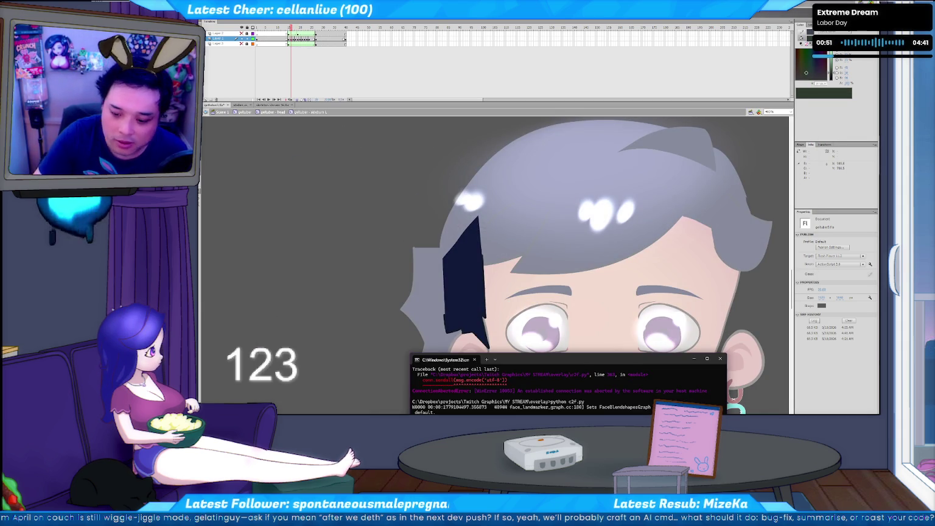
key(alt+Tab)
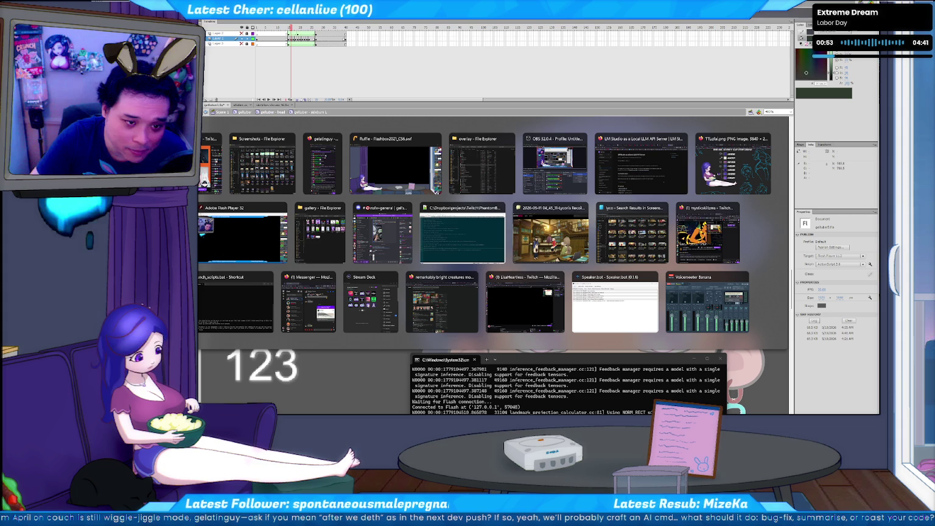
key(Escape)
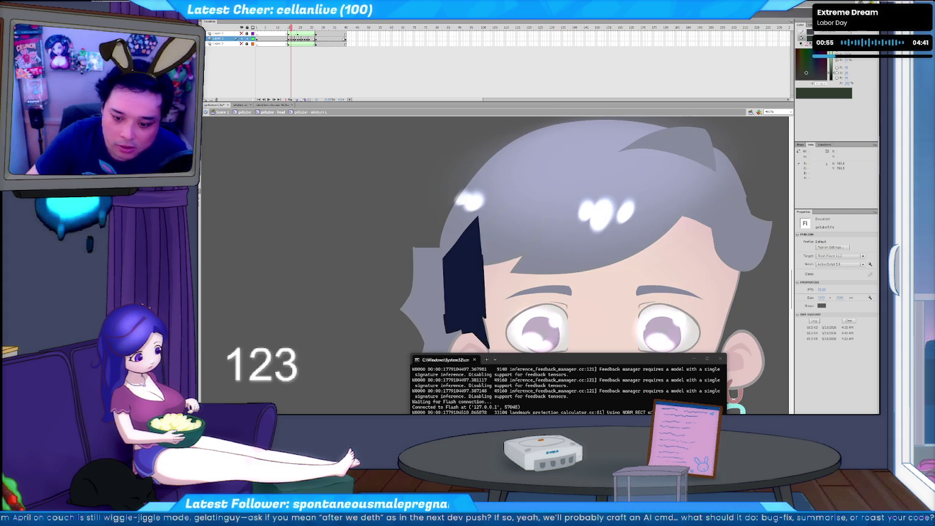
key(alt+Tab)
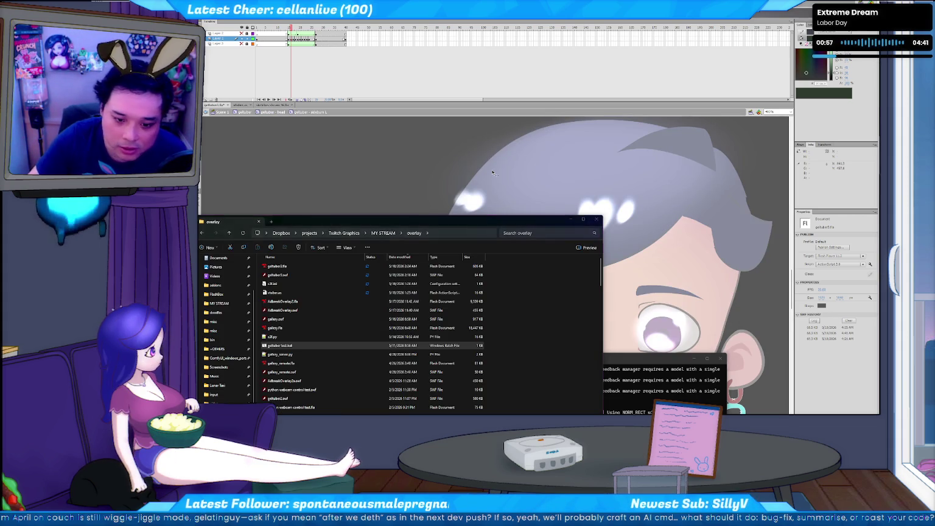
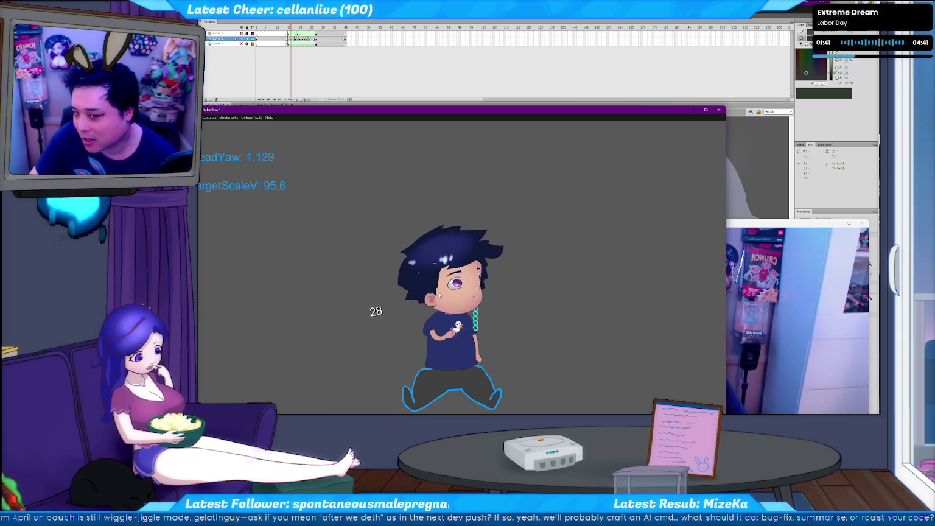
Close the SWF test preview and bring the Flash editor back in front.
click(718, 111)
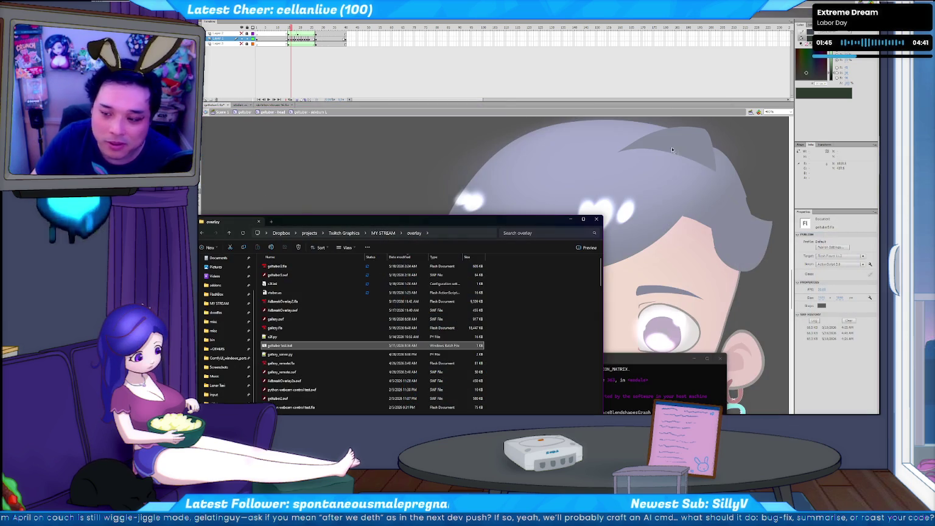
click(334, 177)
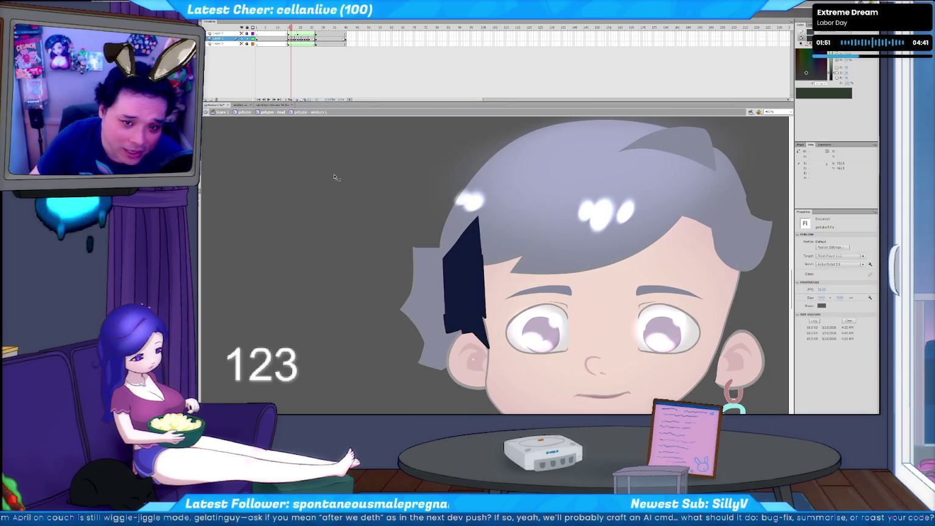
Step between the hair keyframes to compare the dark strand's two shapes.
drag(291, 27, 316, 54)
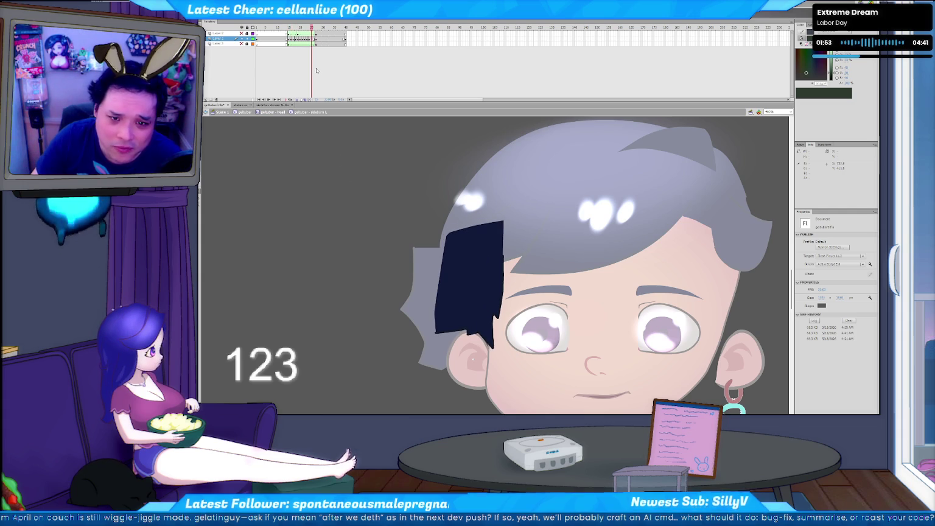
click(312, 40)
key(period)
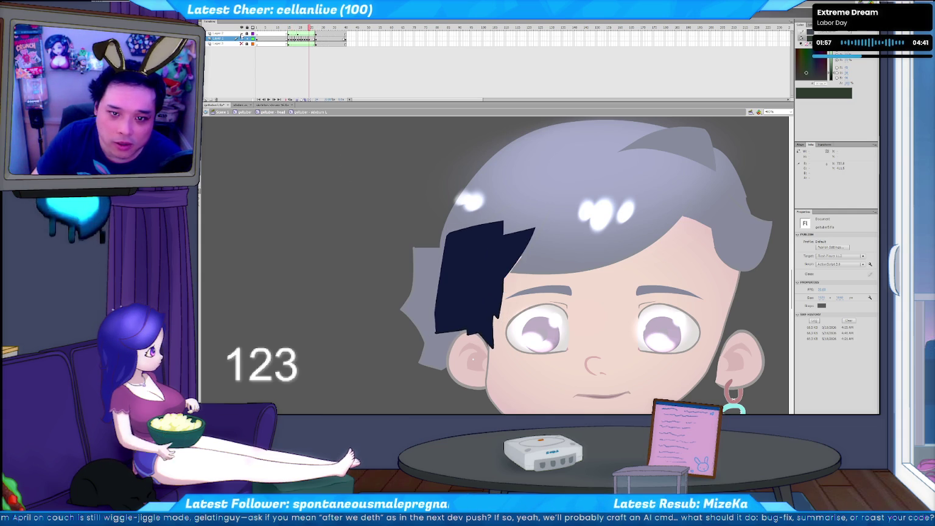
key(comma)
key(period)
key(comma)
key(period)
key(period)
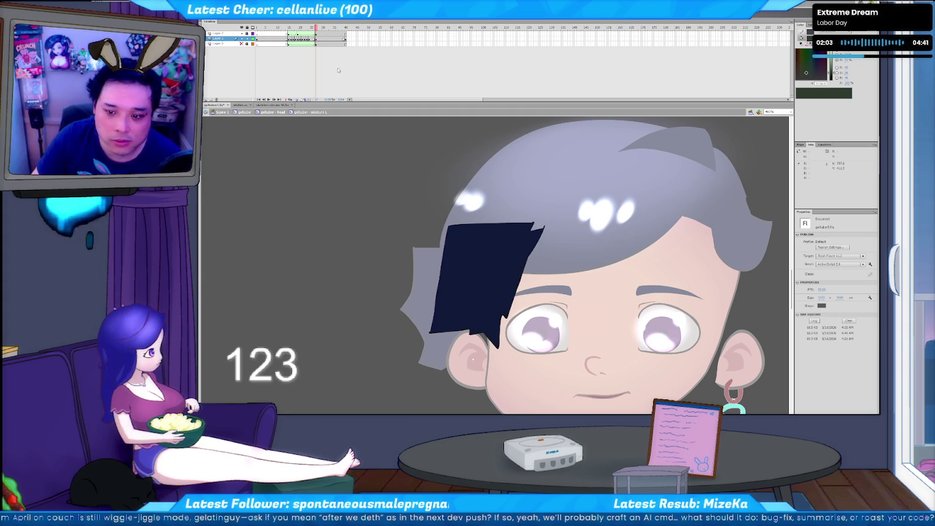
click(513, 296)
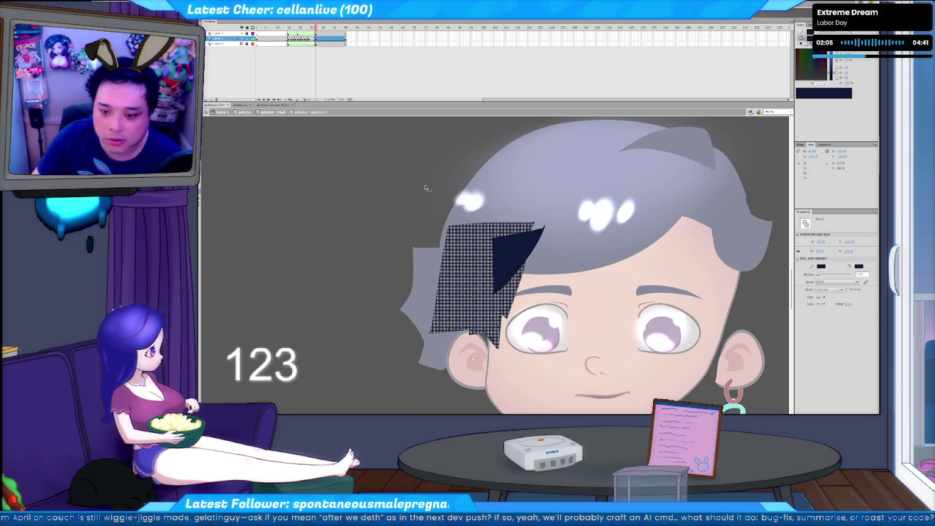
click(312, 38)
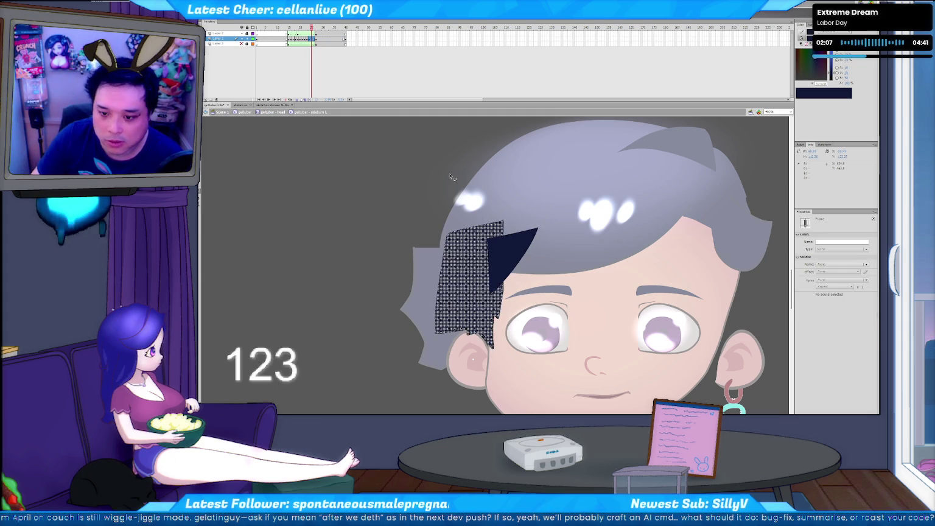
click(302, 65)
Apply a shape tween between the hair keyframes and preview its end shape.
right_click(312, 39)
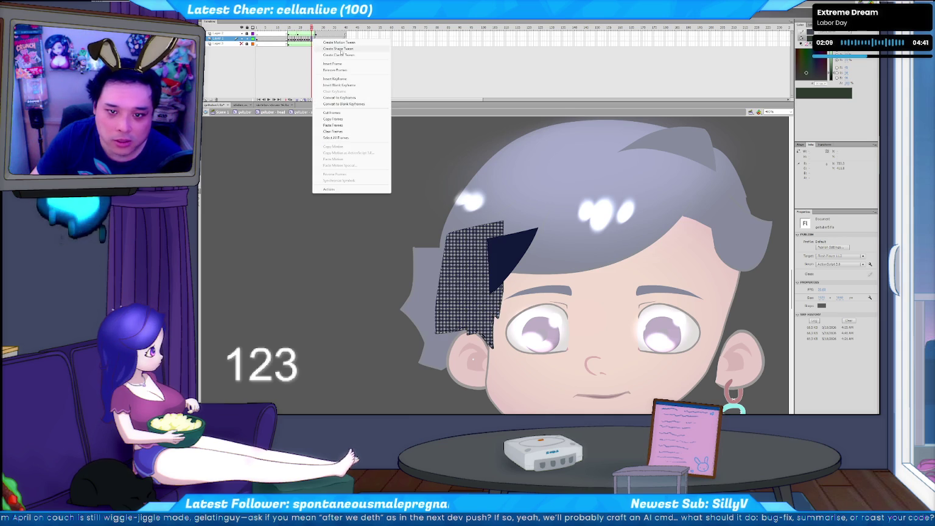
click(344, 50)
click(343, 175)
key(period)
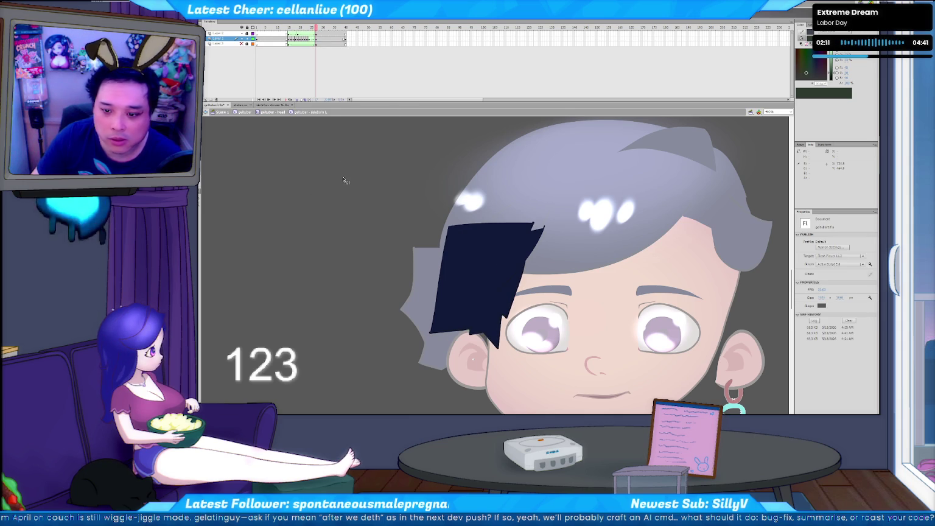
key(comma)
Step through the tweened frames to check the in-between hair shapes.
click(310, 38)
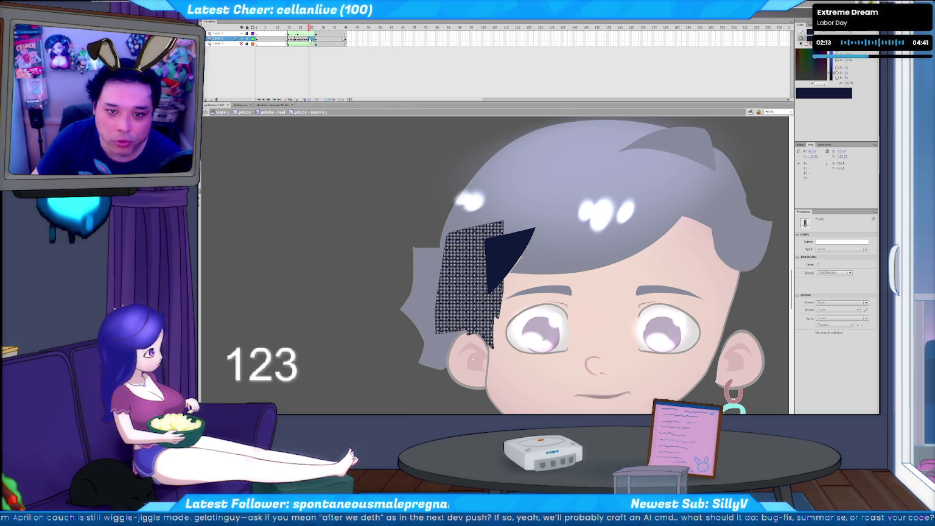
key(period)
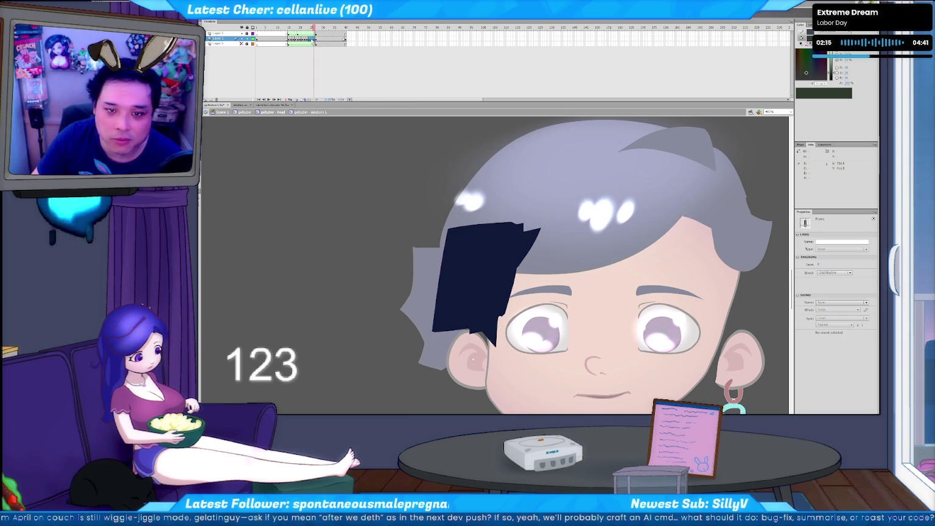
click(310, 38)
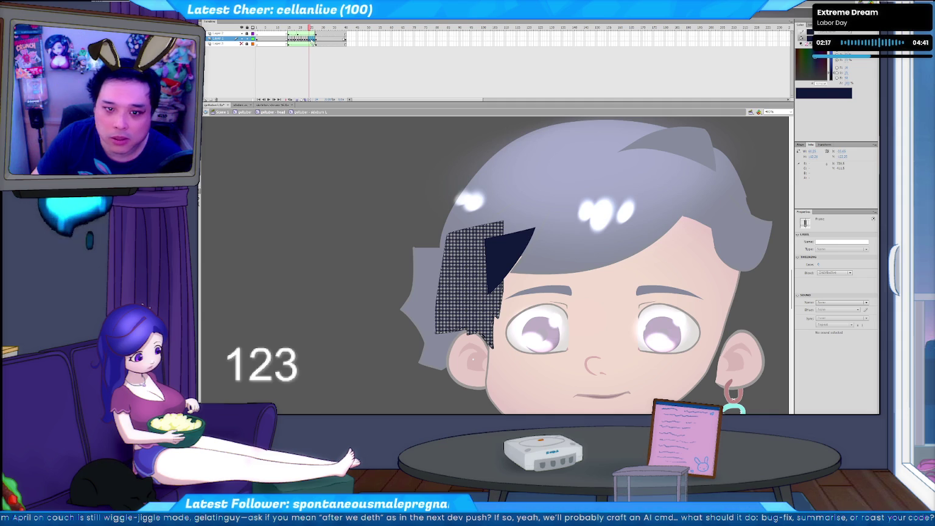
right_click(312, 40)
click(317, 74)
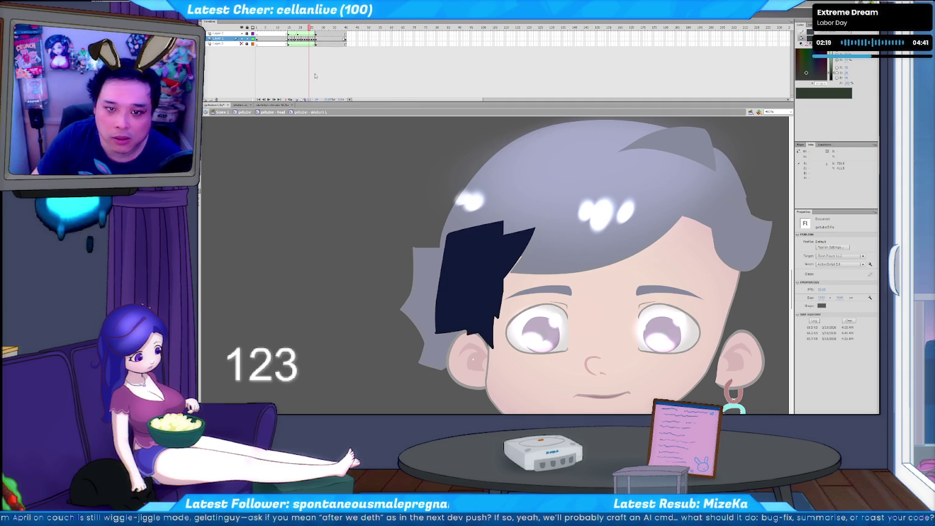
scroll(464, 230, up, 2)
Frame the hair and eyebrow, then flip between frames to compare the hair edges.
mouse_move(464, 229)
mouse_down()
mouse_move(574, 368)
mouse_move(602, 343)
mouse_up()
key(period)
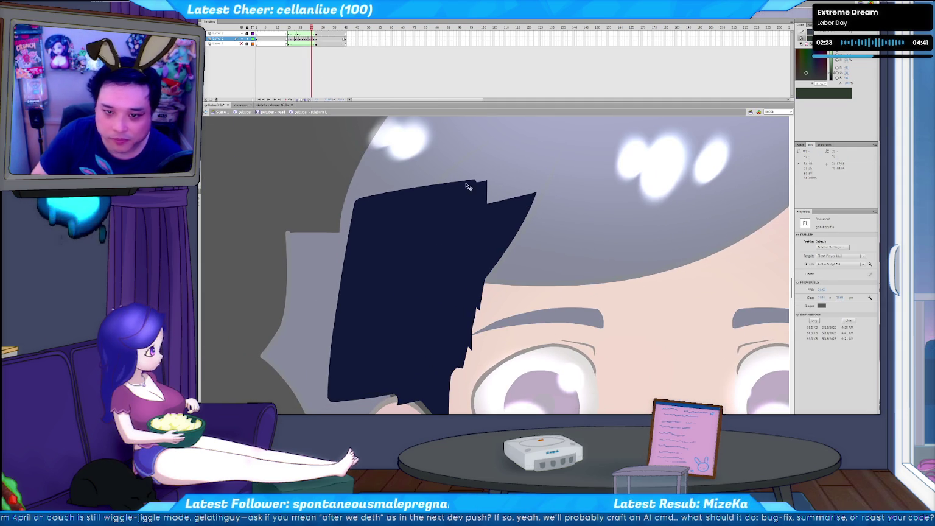
key(period)
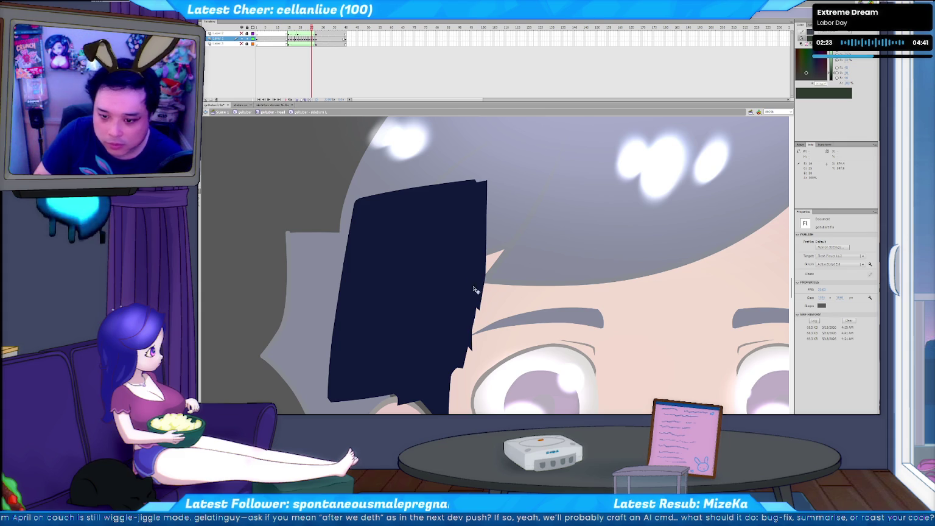
key(comma)
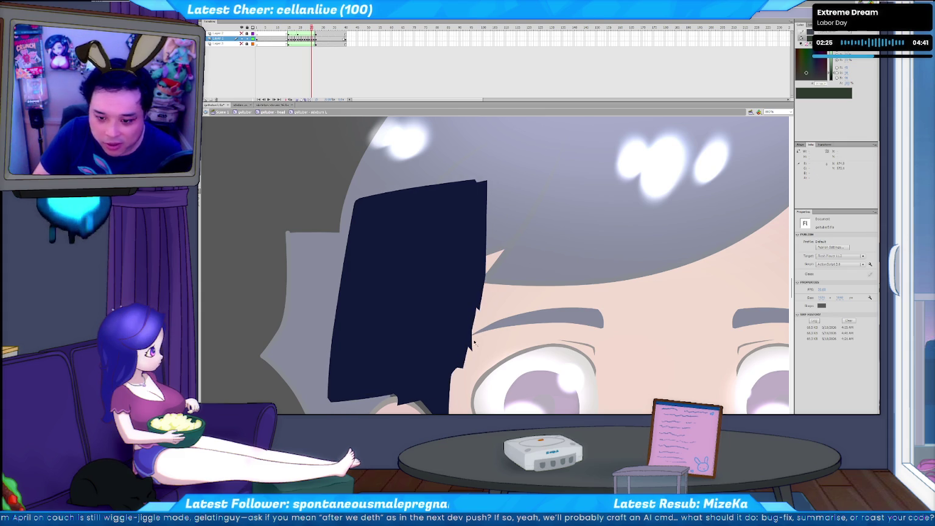
click(475, 343)
click(475, 341)
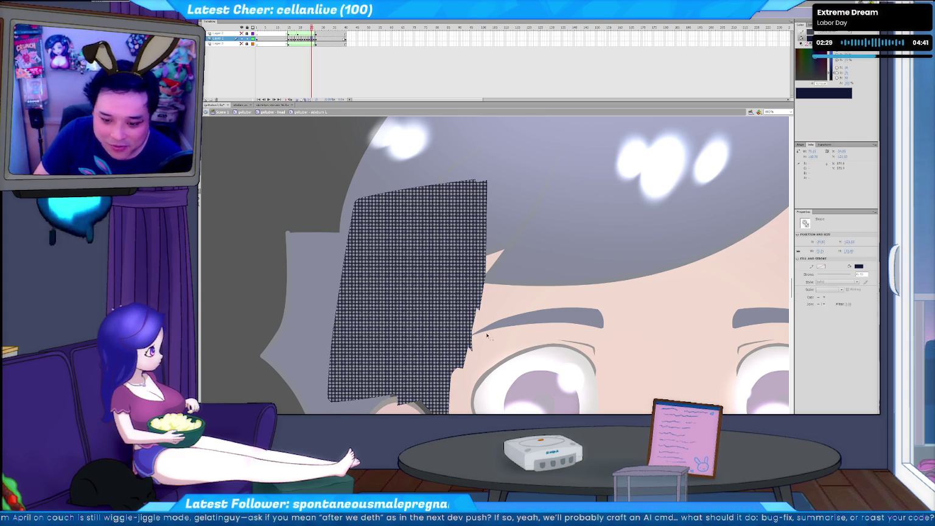
key(period)
key(comma)
key(period)
key(comma)
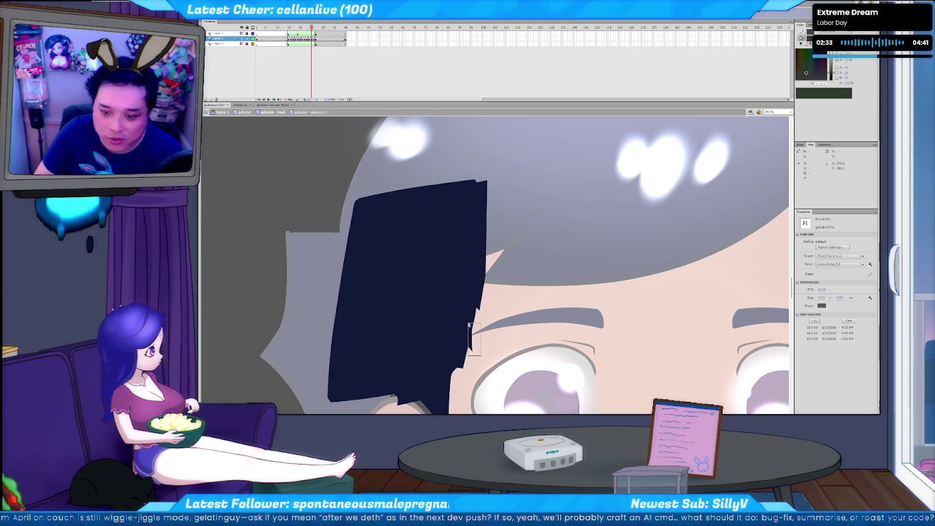
Reshape the hair strand's right-edge anchor points, checking neighbouring frames.
click(470, 328)
key(comma)
key(period)
key(period)
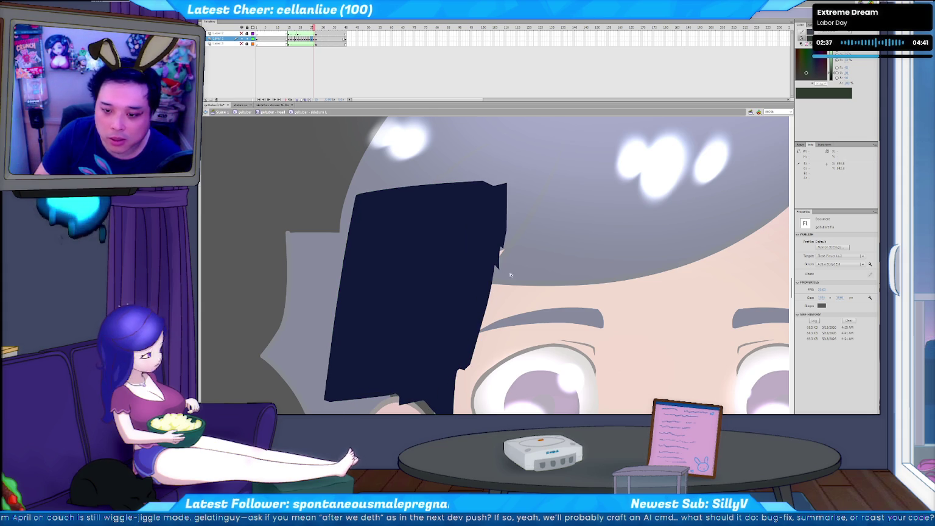
click(503, 271)
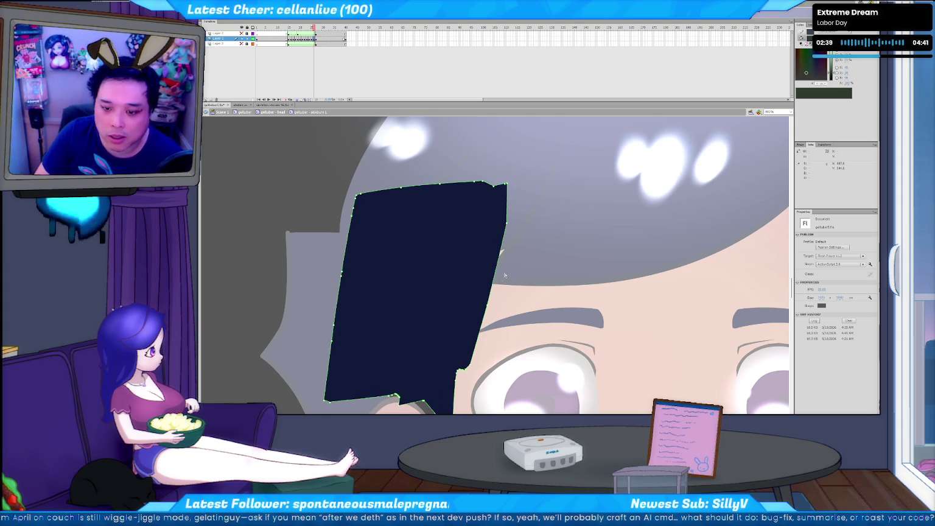
key(period)
key(comma)
key(comma)
key(comma)
key(period)
key(period)
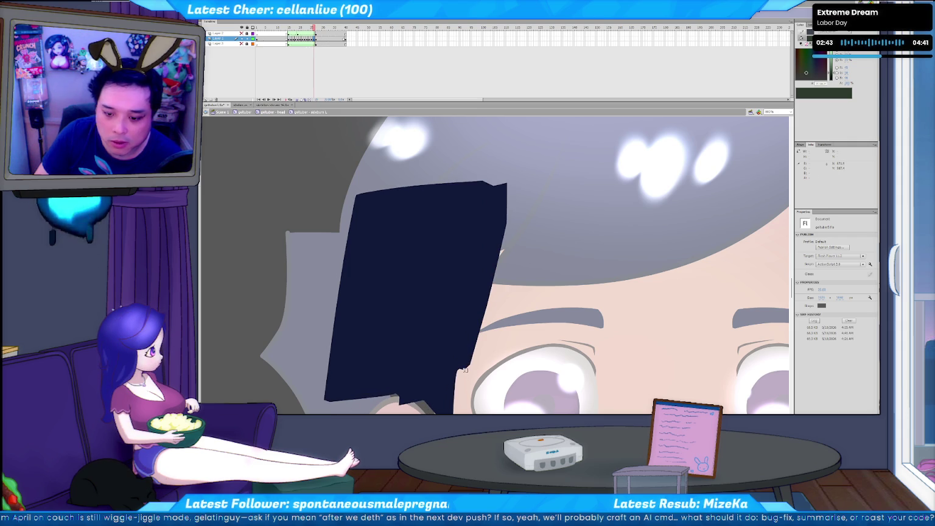
click(466, 374)
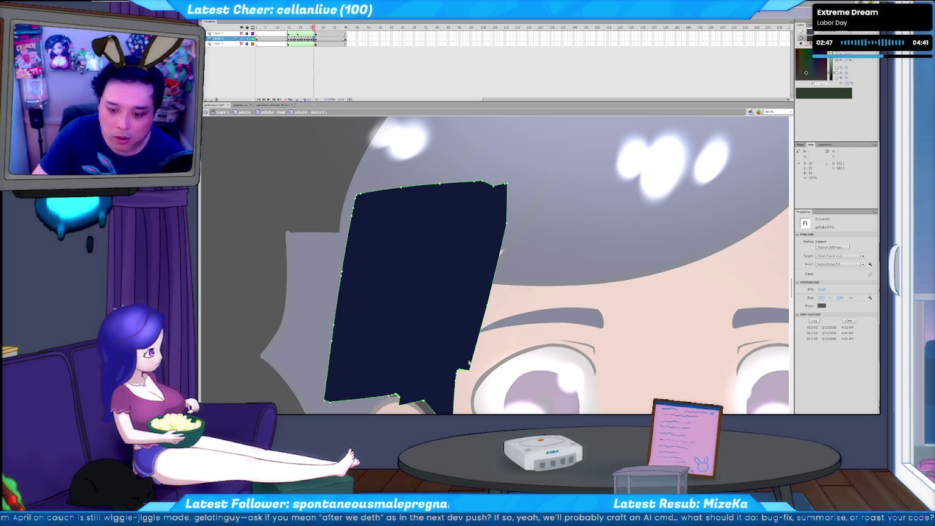
Try an outline edit on the narrower hair pose, then undo it.
key(comma)
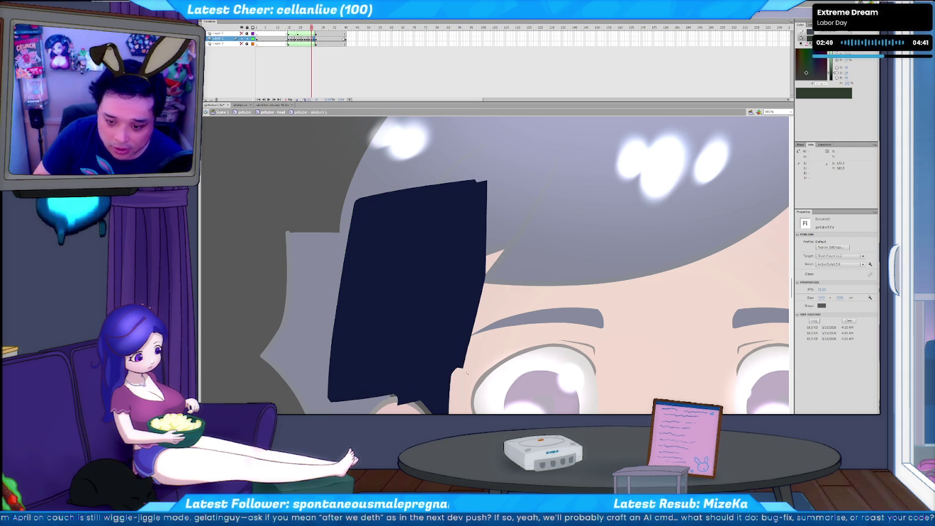
click(464, 351)
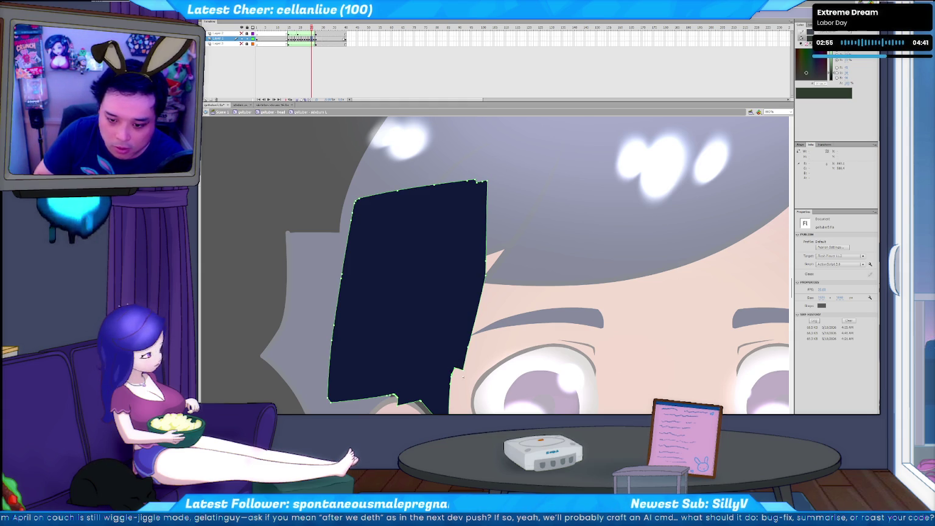
key(ctrl+z)
key(ctrl+y)
key(ctrl+y)
key(ctrl+z)
key(ctrl+z)
key(period)
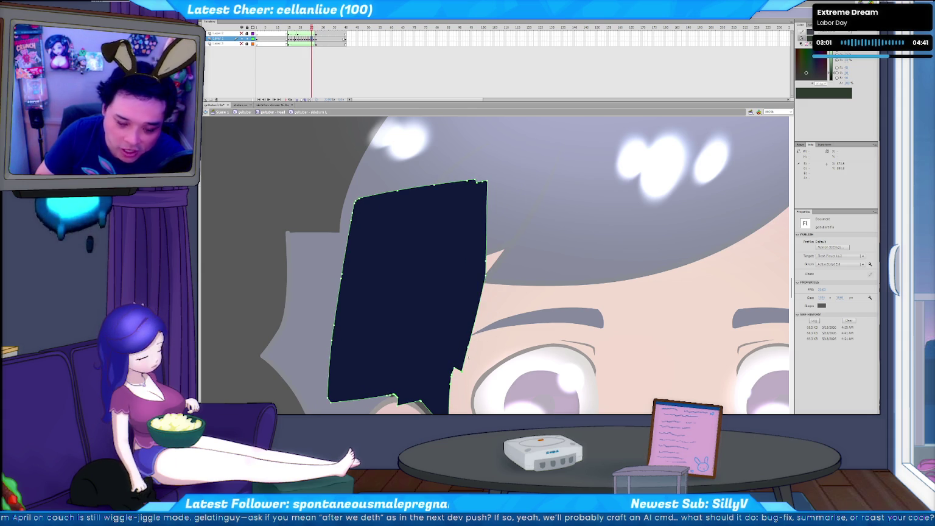
Flip between frames around the wider hair pose to check the tween.
key(period)
key(comma)
key(period)
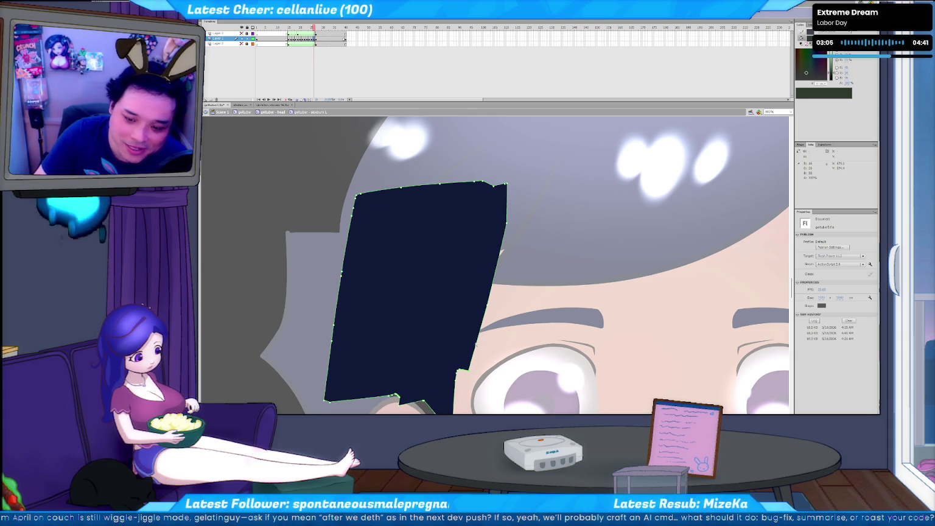
key(comma)
key(period)
key(comma)
key(period)
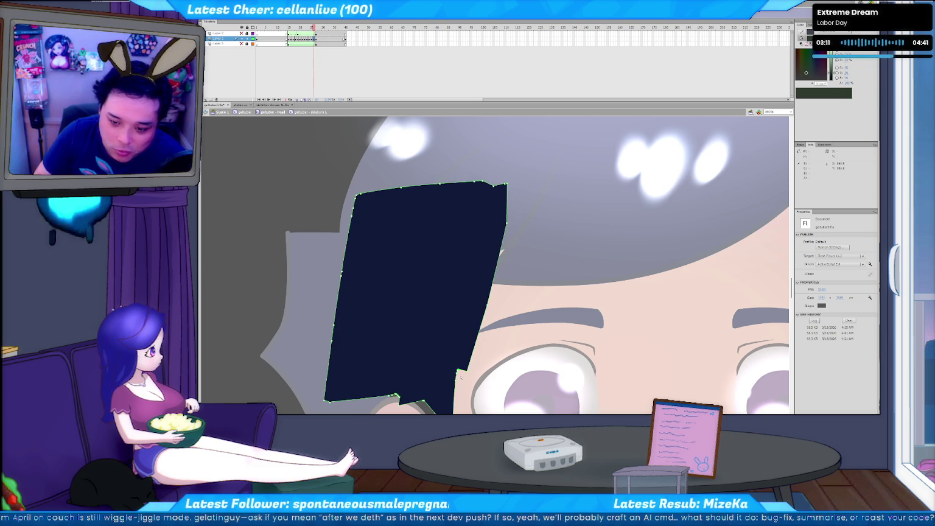
Compare the narrower and wider hair poses on adjacent frames.
key(comma)
key(comma)
key(period)
key(period)
key(period)
key(comma)
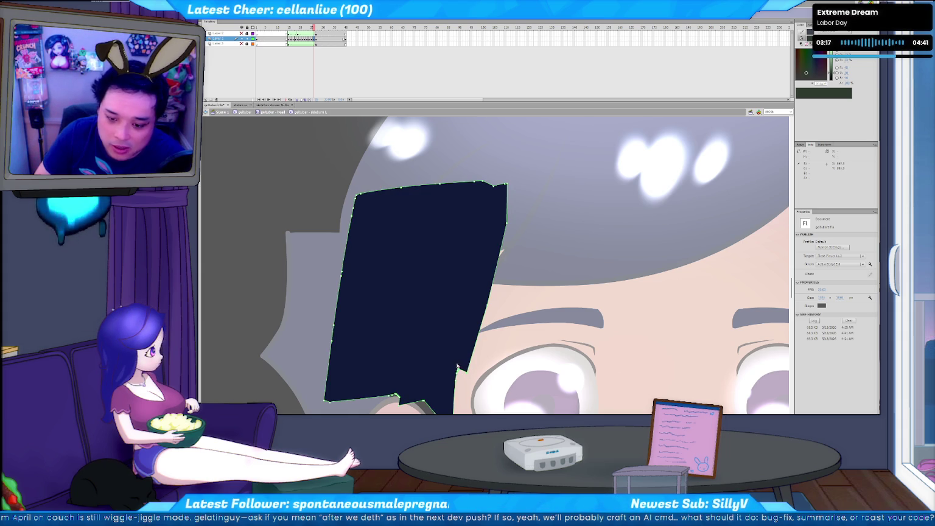
key(period)
key(comma)
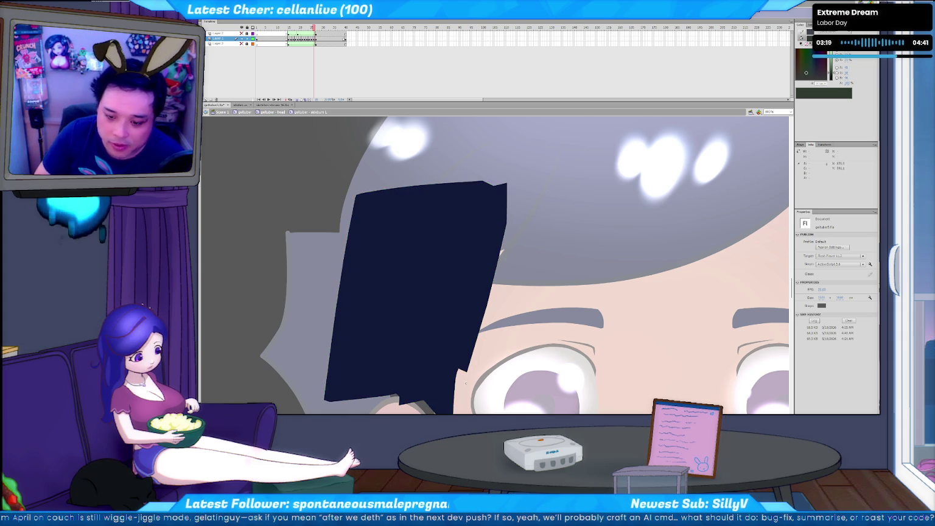
key(comma)
key(comma)
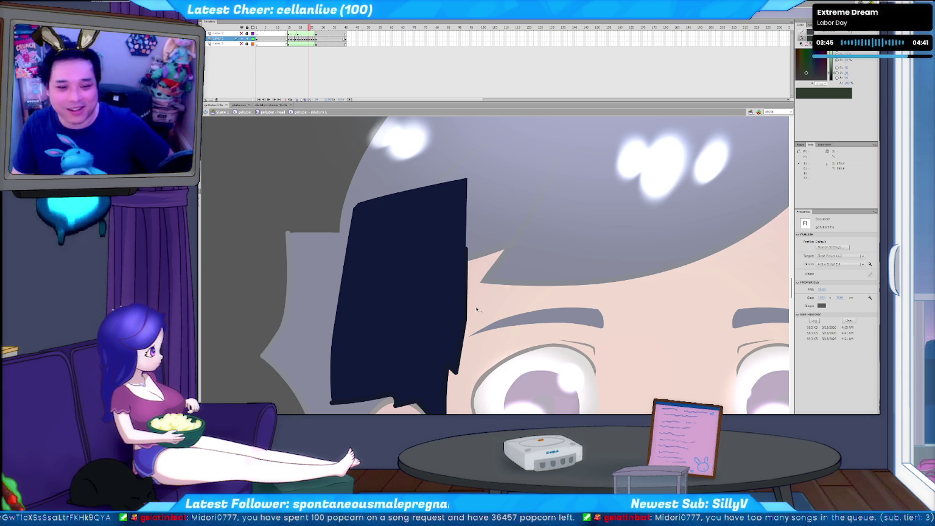
Scrub the hair tween frame by frame, stopping at frame 22 where it swings widest.
key(comma)
key(comma)
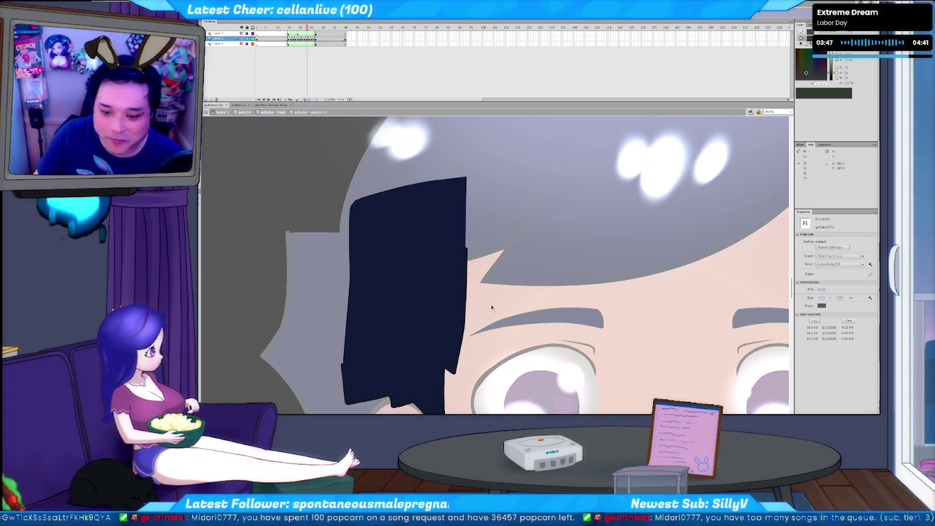
key(comma)
key(comma)
key(period)
key(period)
key(period)
key(period)
key(period)
key(comma)
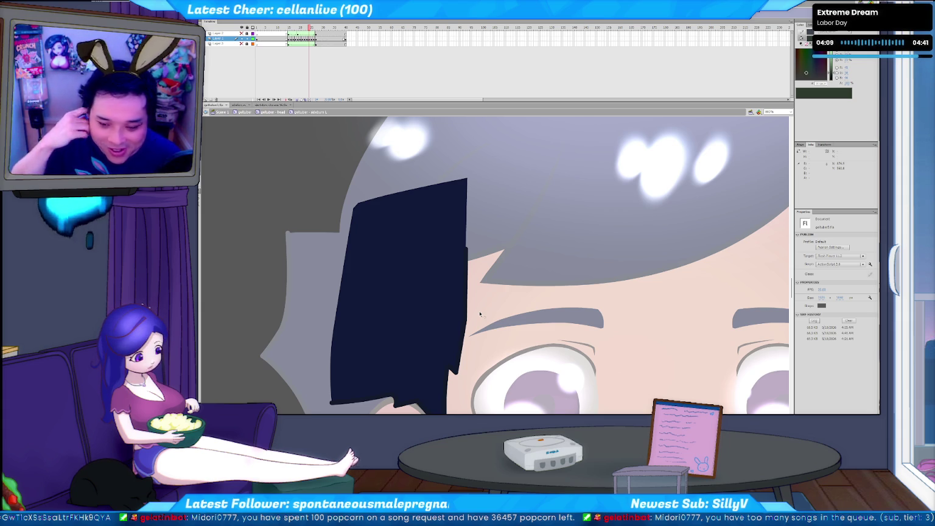
key(period)
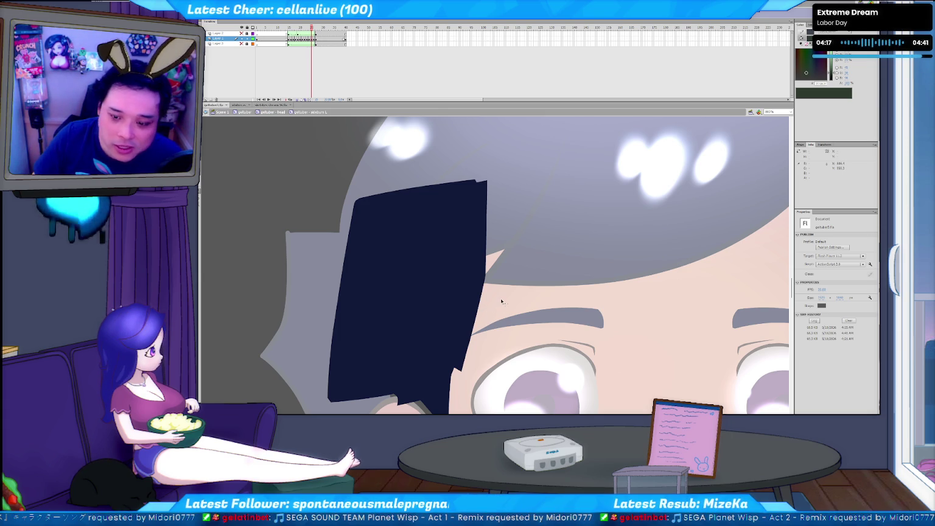
key(period)
key(period)
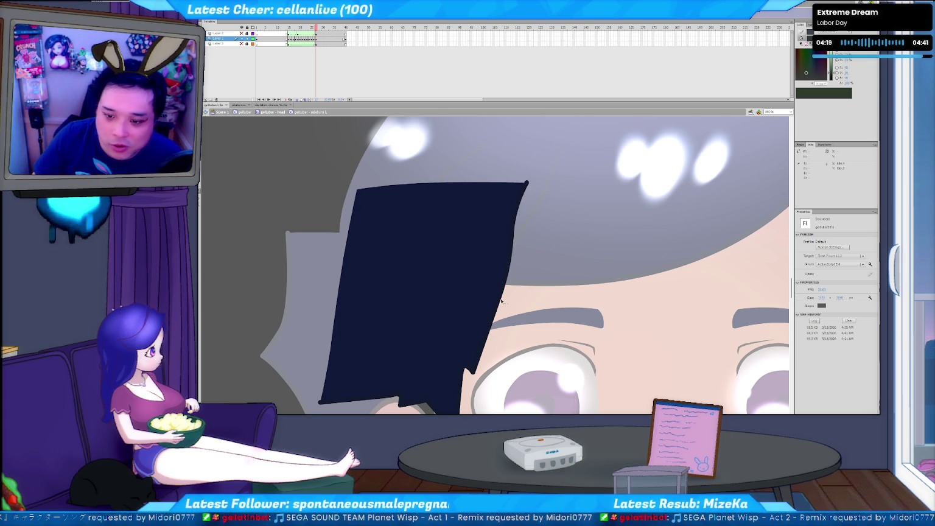